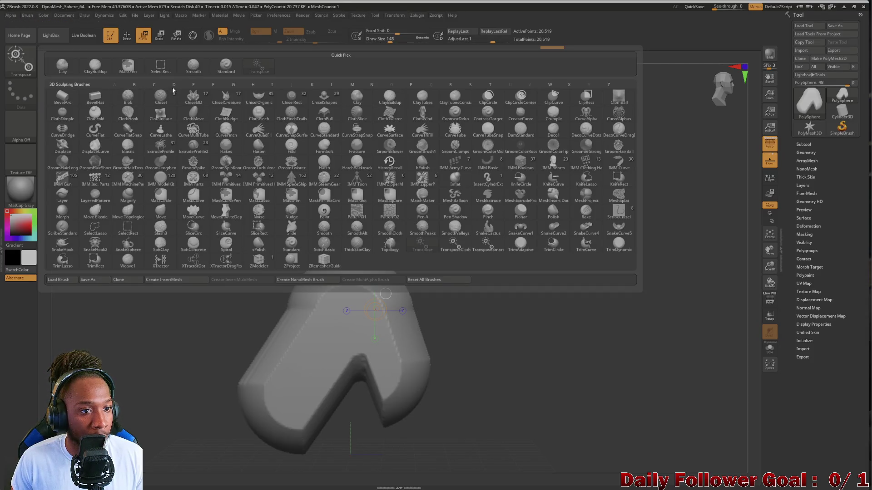
Switch to Move Topological, push the lower-left edge inward and pull the upper shoulder outward
{"action": "key", "text": "m"}
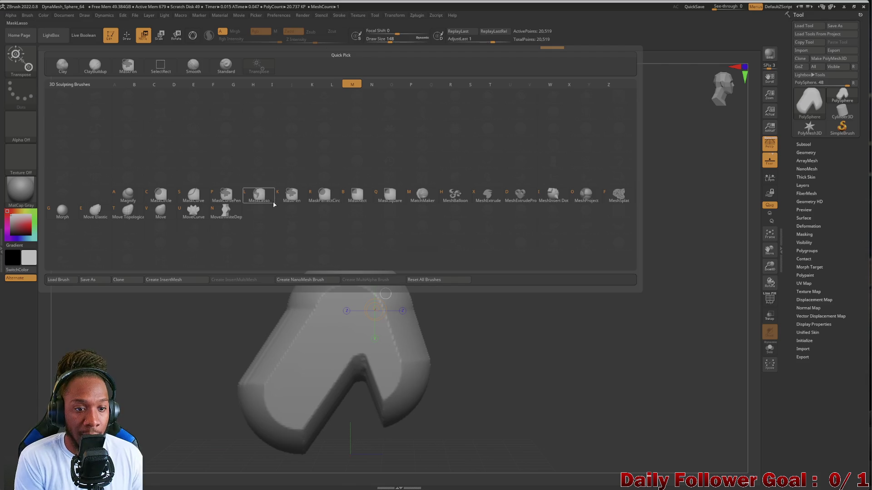
{"action": "left_click", "coordinate": [129, 209]}
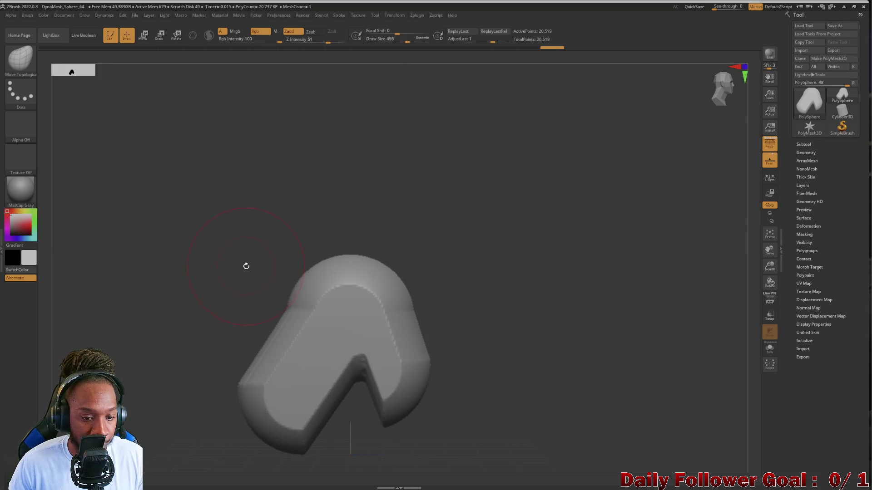
{"action": "mouse_move", "coordinate": [289, 288]}
{"action": "left_mouse_down"}
{"action": "mouse_move", "coordinate": [224, 292]}
{"action": "mouse_move", "coordinate": [181, 276]}
{"action": "mouse_move", "coordinate": [197, 319]}
{"action": "mouse_move", "coordinate": [194, 295]}
{"action": "mouse_move", "coordinate": [175, 354]}
{"action": "mouse_move", "coordinate": [259, 296]}
{"action": "mouse_move", "coordinate": [259, 305]}
{"action": "mouse_move", "coordinate": [283, 277]}
{"action": "left_mouse_up"}
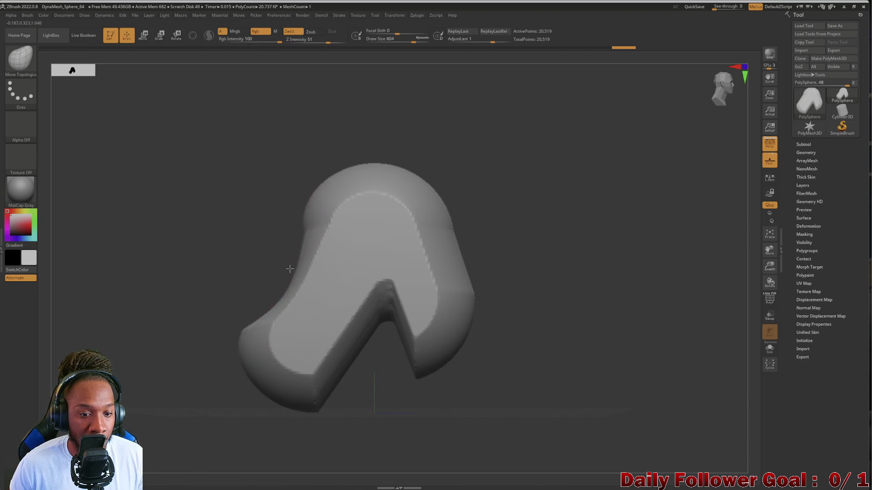
{"action": "mouse_move", "coordinate": [243, 340]}
{"action": "left_mouse_down"}
{"action": "mouse_move", "coordinate": [254, 326]}
{"action": "mouse_move", "coordinate": [281, 322]}
{"action": "left_mouse_up"}
{"action": "mouse_move", "coordinate": [322, 189]}
{"action": "left_mouse_down"}
{"action": "mouse_move", "coordinate": [302, 178]}
{"action": "mouse_move", "coordinate": [349, 160]}
{"action": "left_mouse_up"}
Smooth the surface and pull the lower part into a neck base, checking it from several angles
{"action": "key", "text": "shift"}
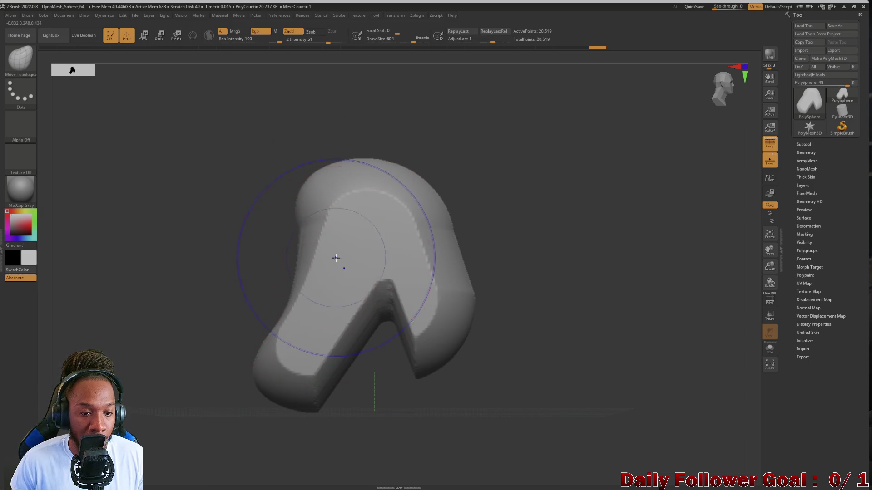
{"action": "mouse_move", "coordinate": [283, 349]}
{"action": "left_mouse_down"}
{"action": "mouse_move", "coordinate": [216, 356]}
{"action": "mouse_move", "coordinate": [223, 275]}
{"action": "left_mouse_up"}
{"action": "mouse_move", "coordinate": [321, 336]}
{"action": "left_mouse_down"}
{"action": "mouse_move", "coordinate": [163, 299]}
{"action": "mouse_move", "coordinate": [160, 312]}
{"action": "mouse_move", "coordinate": [225, 276]}
{"action": "mouse_move", "coordinate": [194, 300]}
{"action": "mouse_move", "coordinate": [226, 298]}
{"action": "mouse_move", "coordinate": [201, 299]}
{"action": "mouse_move", "coordinate": [227, 281]}
{"action": "left_mouse_up"}
{"action": "mouse_move", "coordinate": [295, 255]}
{"action": "left_mouse_down"}
{"action": "mouse_move", "coordinate": [269, 233]}
{"action": "mouse_move", "coordinate": [249, 247]}
{"action": "mouse_move", "coordinate": [480, 364]}
{"action": "left_mouse_up"}
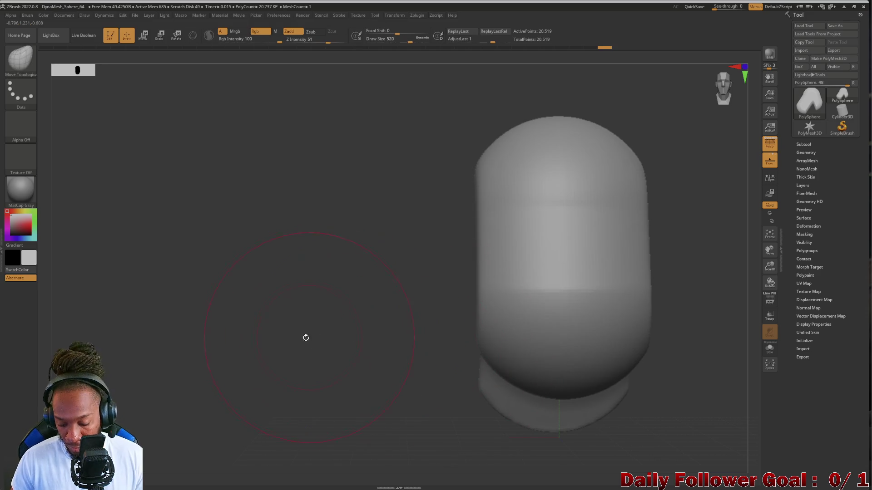
{"action": "key", "text": "f"}
{"action": "mouse_move", "coordinate": [305, 328]}
{"action": "left_mouse_down"}
{"action": "mouse_move", "coordinate": [334, 308]}
{"action": "mouse_move", "coordinate": [237, 315]}
{"action": "mouse_move", "coordinate": [251, 313]}
{"action": "mouse_move", "coordinate": [301, 369]}
{"action": "mouse_move", "coordinate": [321, 344]}
{"action": "mouse_move", "coordinate": [335, 351]}
{"action": "left_mouse_up"}
{"action": "mouse_move", "coordinate": [358, 294]}
{"action": "left_mouse_down"}
{"action": "mouse_move", "coordinate": [393, 327]}
{"action": "mouse_move", "coordinate": [340, 331]}
{"action": "left_mouse_up"}
{"action": "mouse_move", "coordinate": [132, 269]}
{"action": "left_mouse_down"}
{"action": "mouse_move", "coordinate": [332, 312]}
{"action": "mouse_move", "coordinate": [426, 315]}
{"action": "mouse_move", "coordinate": [174, 305]}
{"action": "mouse_move", "coordinate": [272, 318]}
{"action": "mouse_move", "coordinate": [134, 306]}
{"action": "mouse_move", "coordinate": [149, 288]}
{"action": "mouse_move", "coordinate": [134, 268]}
{"action": "mouse_move", "coordinate": [169, 304]}
{"action": "left_mouse_up"}
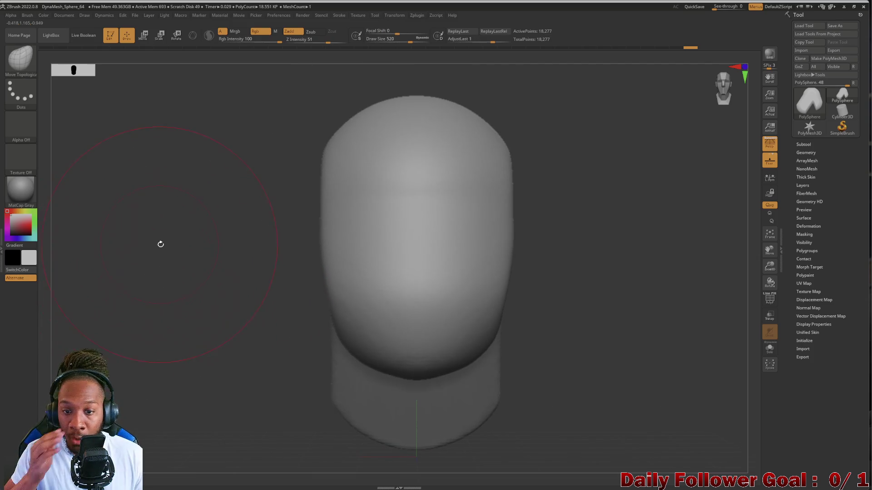
{"action": "left_click", "coordinate": [21, 58]}
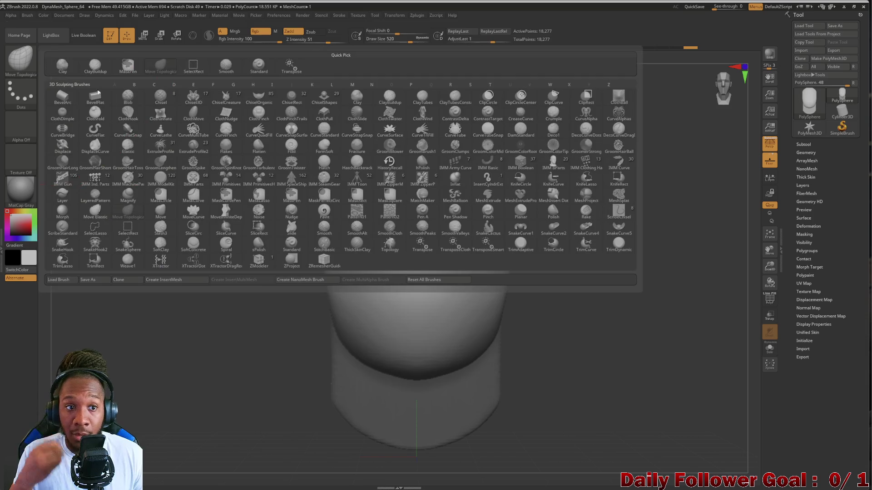
Carve a deep eye-level groove across the face with a smaller DamStandard brush
{"action": "key", "text": "d"}
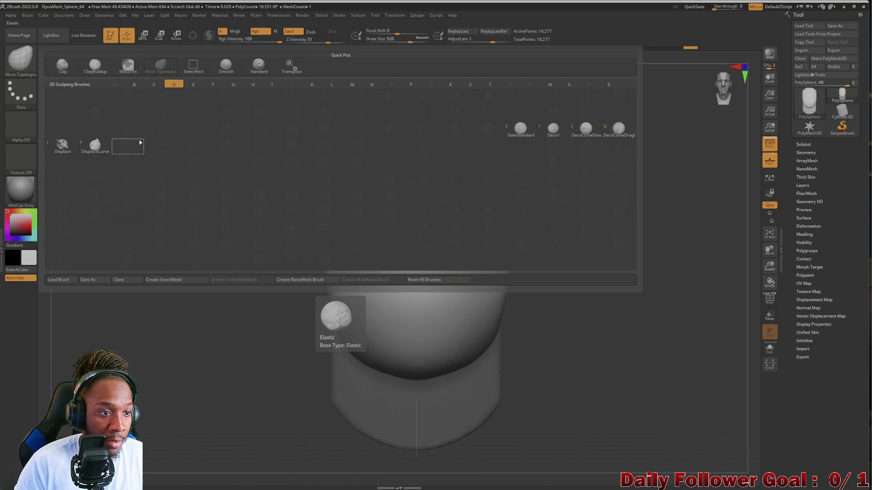
{"action": "key", "text": "s"}
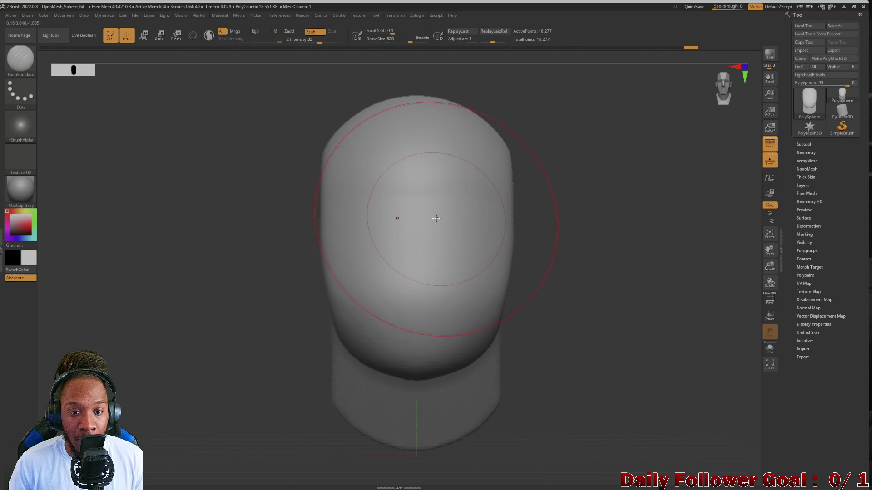
{"action": "key", "text": "bracketleft"}
{"action": "key", "text": "bracketleft"}
{"action": "key", "text": "bracketleft"}
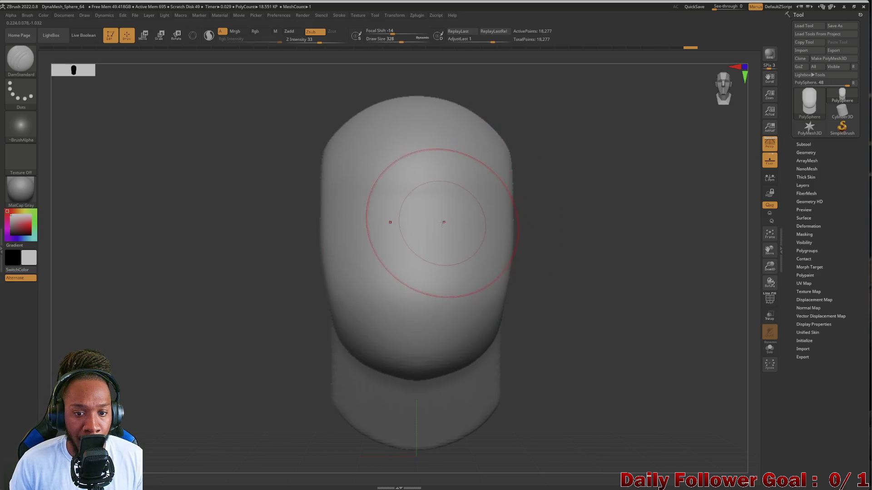
{"action": "key", "text": "bracketleft"}
{"action": "mouse_move", "coordinate": [494, 219]}
{"action": "left_mouse_down"}
{"action": "mouse_move", "coordinate": [342, 215]}
{"action": "mouse_move", "coordinate": [477, 220]}
{"action": "left_mouse_up"}
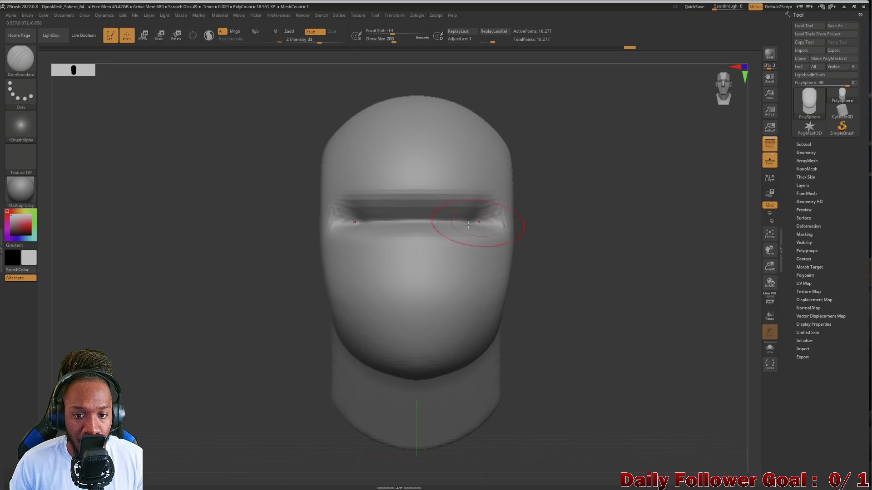
{"action": "left_click_drag", "start_coordinate": [291, 233], "coordinate": [187, 249]}
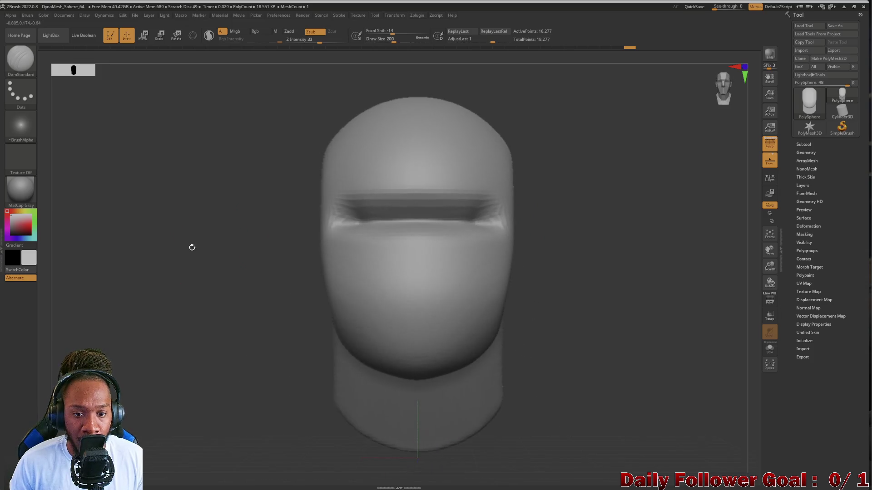
{"action": "left_click", "coordinate": [20, 59]}
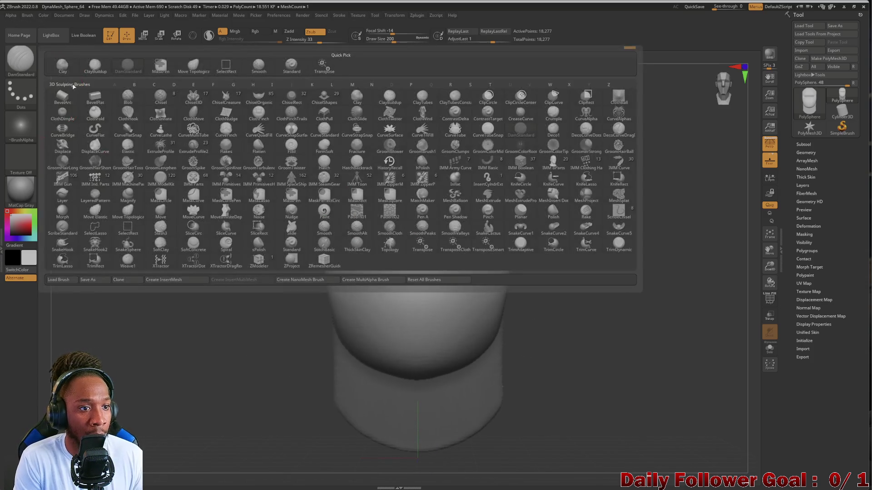
With Move Topological, pull the eye groove's lips together to narrow it, then smooth its edges
{"action": "left_click", "coordinate": [189, 71]}
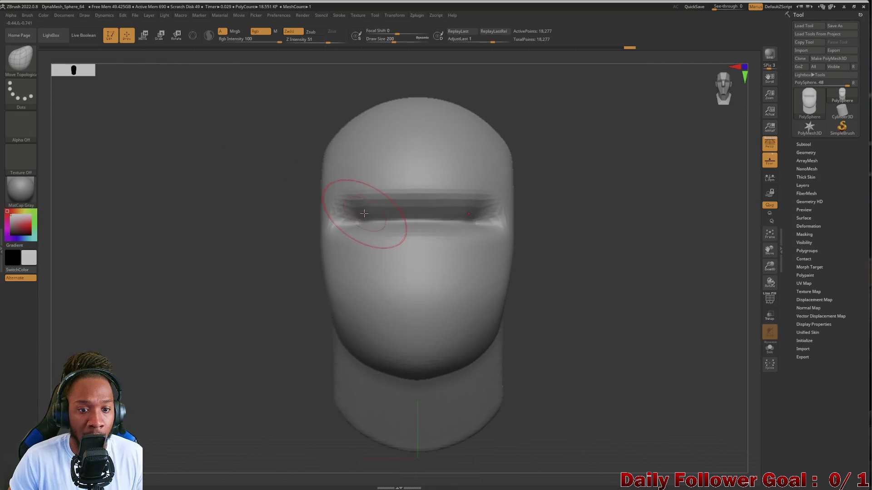
{"action": "left_click_drag", "start_coordinate": [360, 214], "coordinate": [354, 227]}
{"action": "key", "text": "]"}
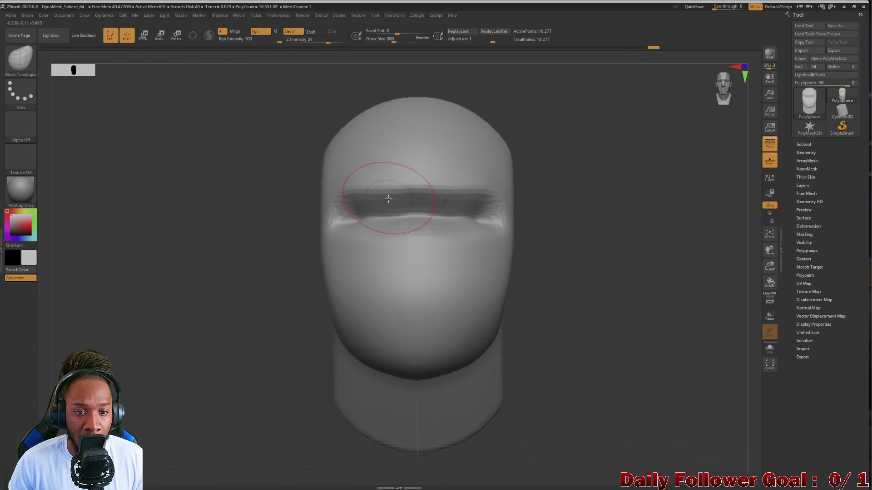
{"action": "left_click_drag", "start_coordinate": [391, 200], "coordinate": [363, 200]}
{"action": "left_click_drag", "start_coordinate": [350, 234], "coordinate": [349, 216]}
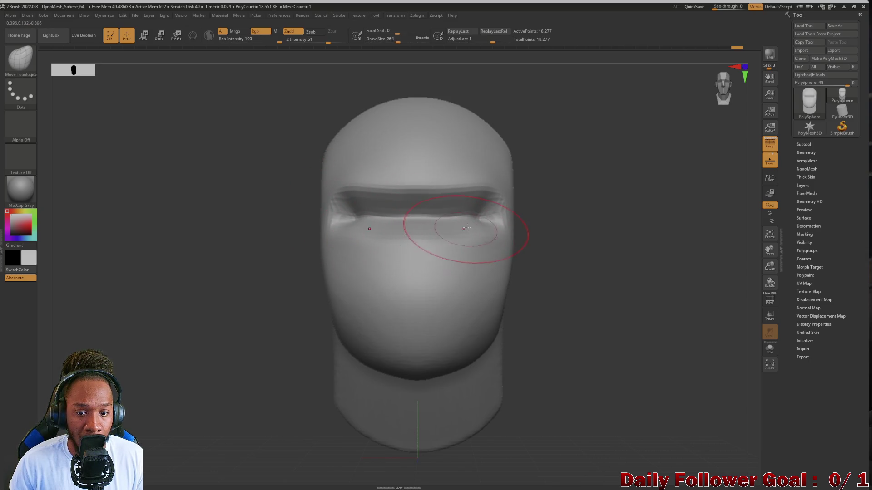
{"action": "mouse_move", "coordinate": [233, 253]}
{"action": "left_mouse_down"}
{"action": "mouse_move", "coordinate": [191, 253]}
{"action": "mouse_move", "coordinate": [382, 222]}
{"action": "mouse_move", "coordinate": [512, 224]}
{"action": "left_mouse_up"}
{"action": "left_click_drag", "start_coordinate": [203, 241], "coordinate": [328, 231]}
{"action": "left_click_drag", "start_coordinate": [213, 252], "coordinate": [150, 249]}
Smooth the lower neck and undo the unwanted chin change, reviewing the head from all sides
{"action": "mouse_move", "coordinate": [176, 298]}
{"action": "left_mouse_down", "text": "alt"}
{"action": "mouse_move", "coordinate": [170, 271]}
{"action": "mouse_move", "coordinate": [278, 264]}
{"action": "left_mouse_up", "text": "alt"}
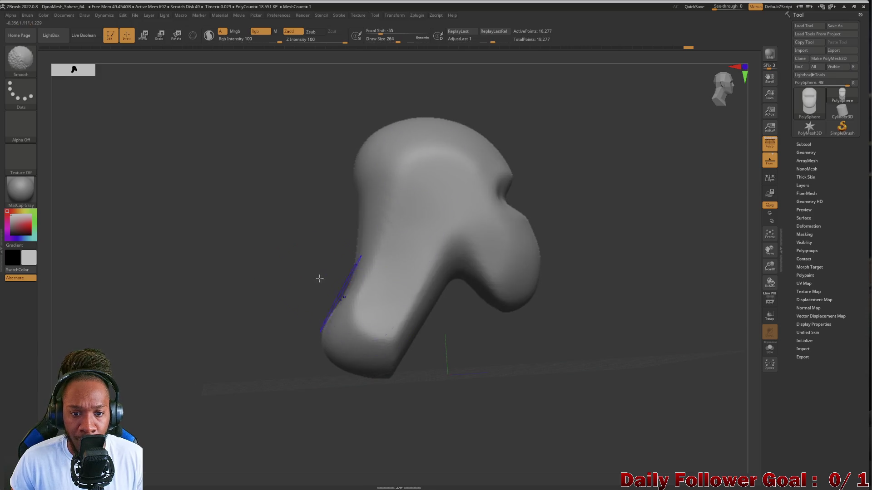
{"action": "mouse_move", "coordinate": [261, 236]}
{"action": "left_mouse_down"}
{"action": "mouse_move", "coordinate": [186, 236]}
{"action": "mouse_move", "coordinate": [209, 244]}
{"action": "left_mouse_up"}
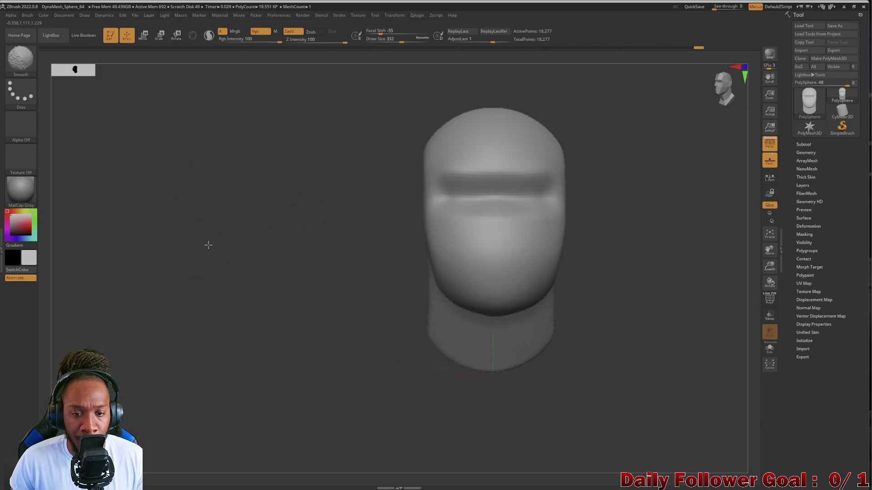
{"action": "key", "text": "b"}
{"action": "key", "text": "Escape"}
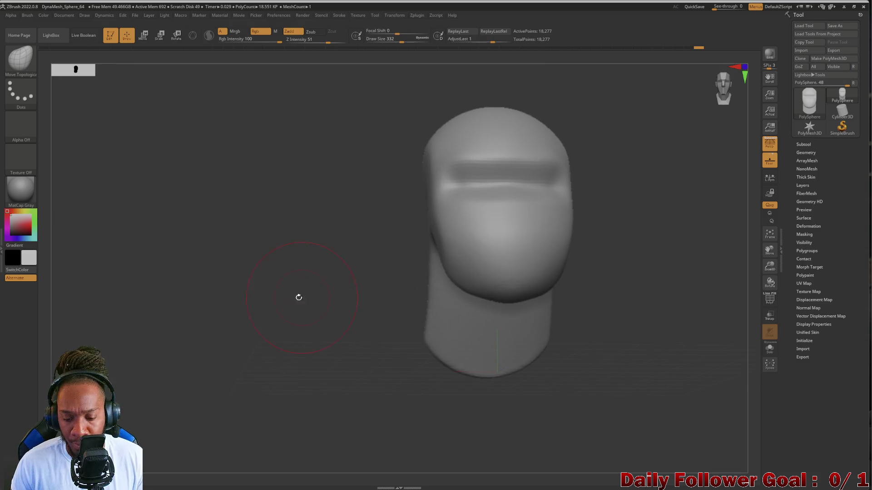
{"action": "mouse_move", "coordinate": [268, 310]}
{"action": "left_mouse_down", "text": "alt"}
{"action": "mouse_move", "coordinate": [272, 327]}
{"action": "mouse_move", "coordinate": [337, 290]}
{"action": "left_mouse_up", "text": "alt"}
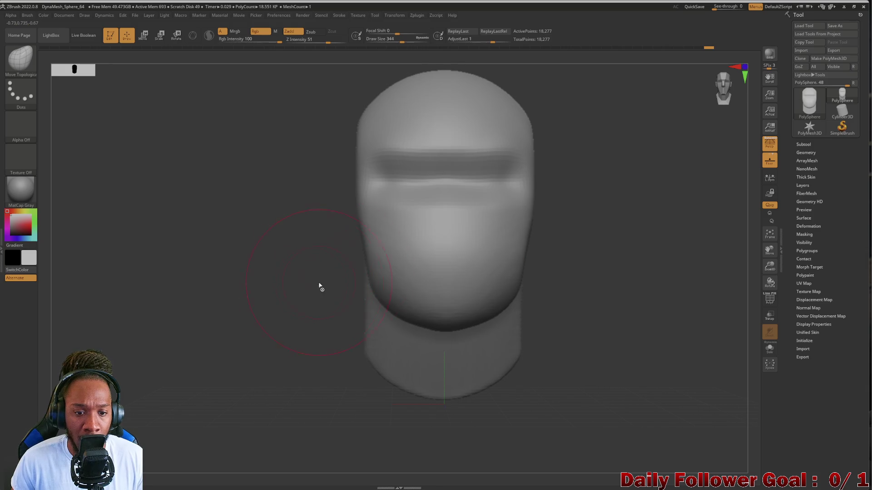
{"action": "mouse_move", "coordinate": [336, 274]}
{"action": "left_mouse_down"}
{"action": "mouse_move", "coordinate": [291, 272]}
{"action": "mouse_move", "coordinate": [194, 236]}
{"action": "mouse_move", "coordinate": [210, 230]}
{"action": "left_mouse_up"}
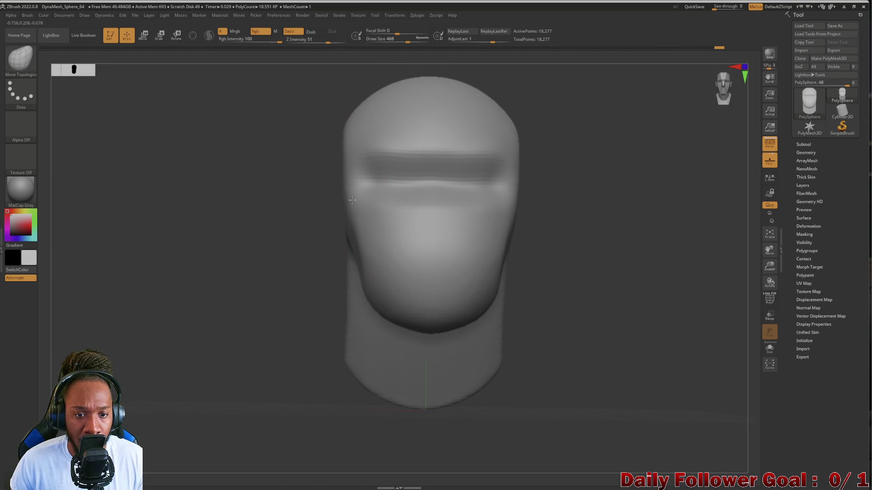
{"action": "left_click_drag", "start_coordinate": [334, 163], "coordinate": [328, 152]}
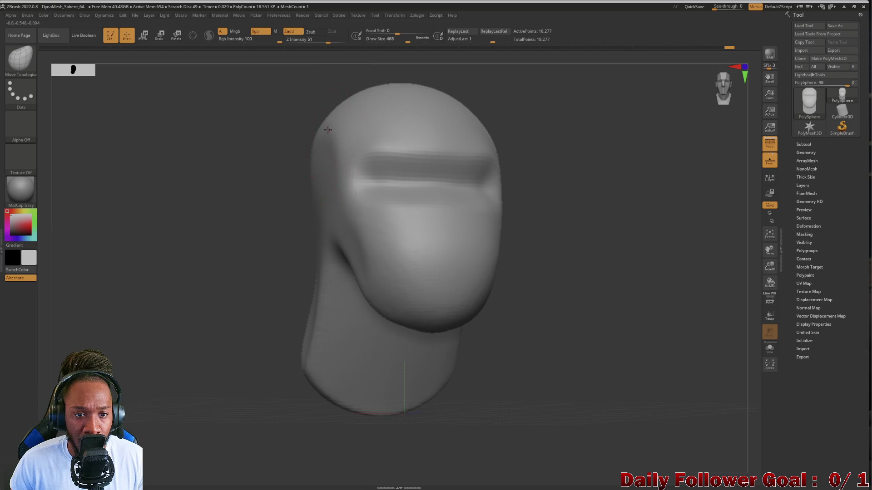
{"action": "mouse_move", "coordinate": [259, 127]}
{"action": "left_mouse_down"}
{"action": "mouse_move", "coordinate": [274, 166]}
{"action": "mouse_move", "coordinate": [311, 195]}
{"action": "left_mouse_up"}
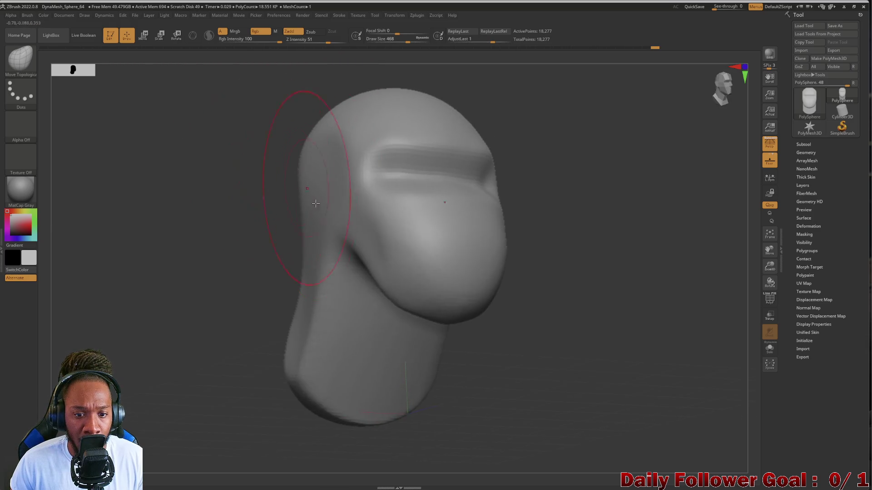
{"action": "mouse_move", "coordinate": [277, 295]}
{"action": "left_mouse_down"}
{"action": "mouse_move", "coordinate": [305, 310]}
{"action": "mouse_move", "coordinate": [326, 352]}
{"action": "left_mouse_up"}
{"action": "mouse_move", "coordinate": [305, 327]}
{"action": "right_mouse_down"}
{"action": "mouse_move", "coordinate": [309, 340]}
{"action": "mouse_move", "coordinate": [273, 317]}
{"action": "mouse_move", "coordinate": [321, 321]}
{"action": "right_mouse_up"}
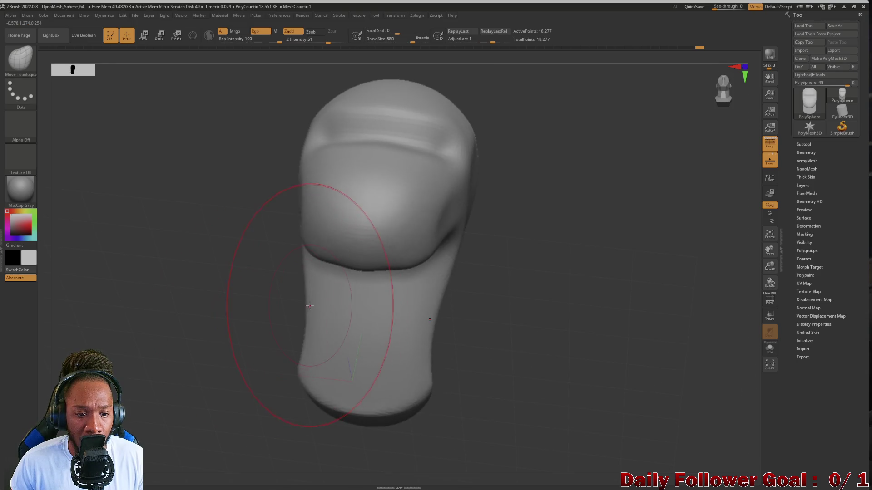
{"action": "mouse_move", "coordinate": [281, 300]}
{"action": "right_mouse_down"}
{"action": "mouse_move", "coordinate": [267, 315]}
{"action": "mouse_move", "coordinate": [337, 279]}
{"action": "right_mouse_up"}
{"action": "key", "text": "shift"}
{"action": "left_click_drag", "start_coordinate": [336, 279], "coordinate": [343, 379], "text": "shift"}
{"action": "left_click_drag", "start_coordinate": [338, 271], "coordinate": [399, 218], "text": "shift"}
{"action": "mouse_move", "coordinate": [399, 218]}
{"action": "right_mouse_down"}
{"action": "mouse_move", "coordinate": [242, 304]}
{"action": "mouse_move", "coordinate": [226, 286]}
{"action": "mouse_move", "coordinate": [264, 284]}
{"action": "mouse_move", "coordinate": [253, 291]}
{"action": "mouse_move", "coordinate": [262, 233]}
{"action": "mouse_move", "coordinate": [317, 302]}
{"action": "right_mouse_up"}
{"action": "key", "text": "ctrl+z"}
{"action": "key", "text": "ctrl+z"}
{"action": "key", "text": "ctrl+z"}
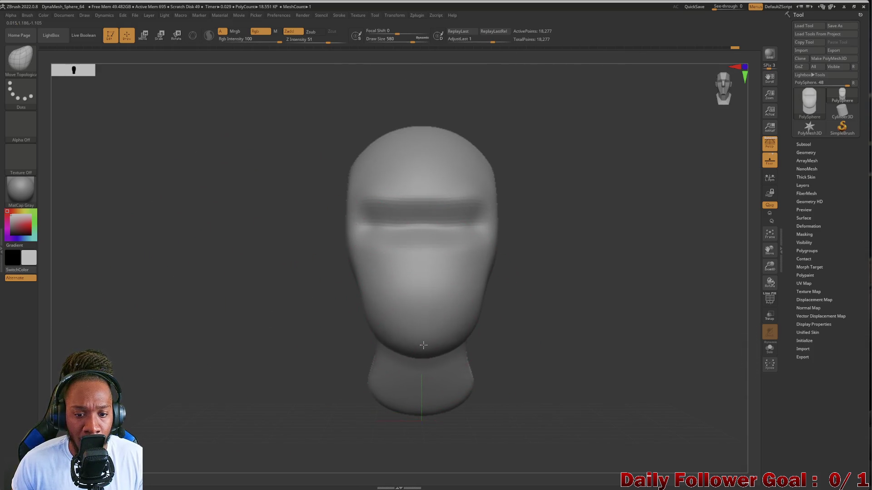
{"action": "mouse_move", "coordinate": [426, 338]}
{"action": "right_mouse_down"}
{"action": "mouse_move", "coordinate": [299, 285]}
{"action": "mouse_move", "coordinate": [453, 243]}
{"action": "mouse_move", "coordinate": [205, 270]}
{"action": "right_mouse_up"}
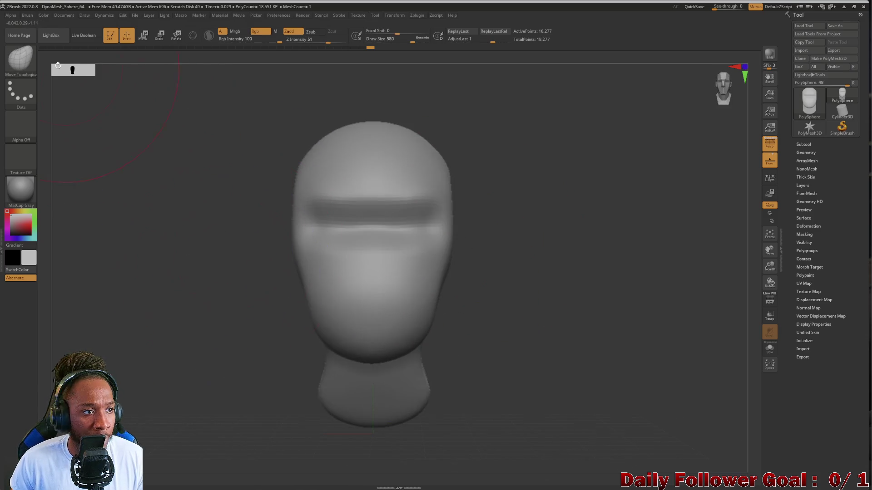
{"action": "left_click", "coordinate": [21, 58]}
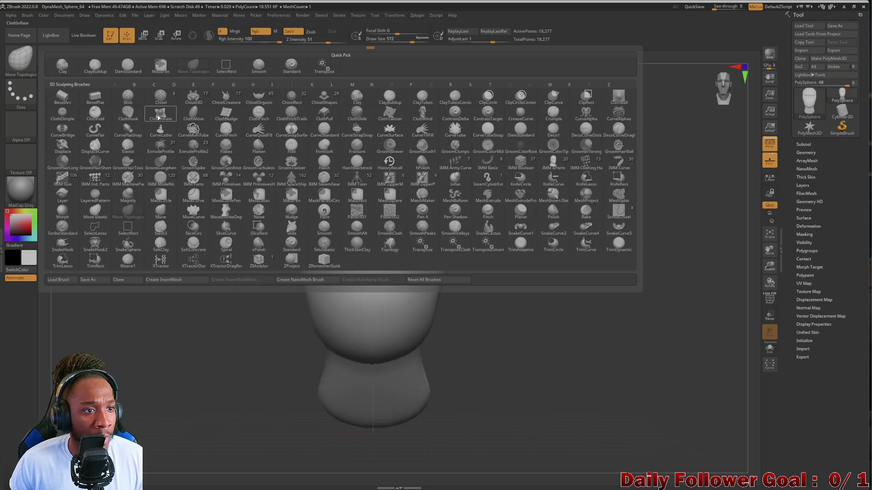
Switch to a smaller ClayBuildup brush and try a nose ridge stroke, undoing it
{"action": "left_click", "coordinate": [94, 68]}
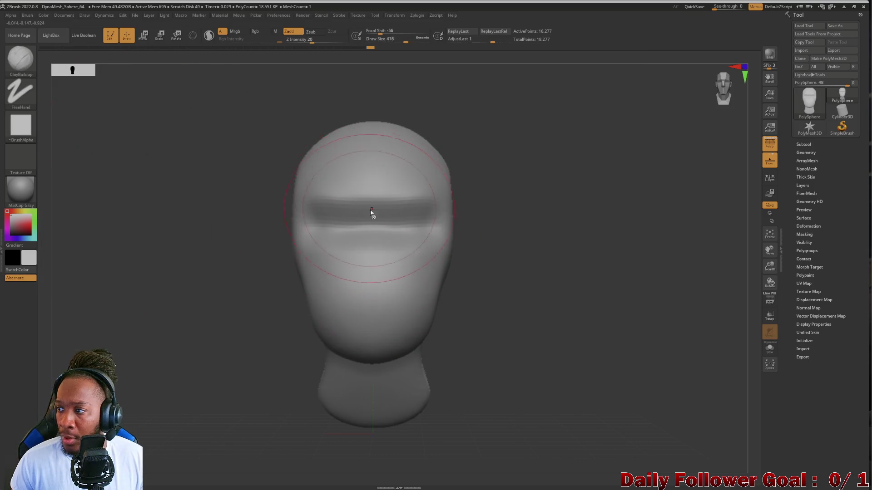
{"action": "key", "text": "bracketleft"}
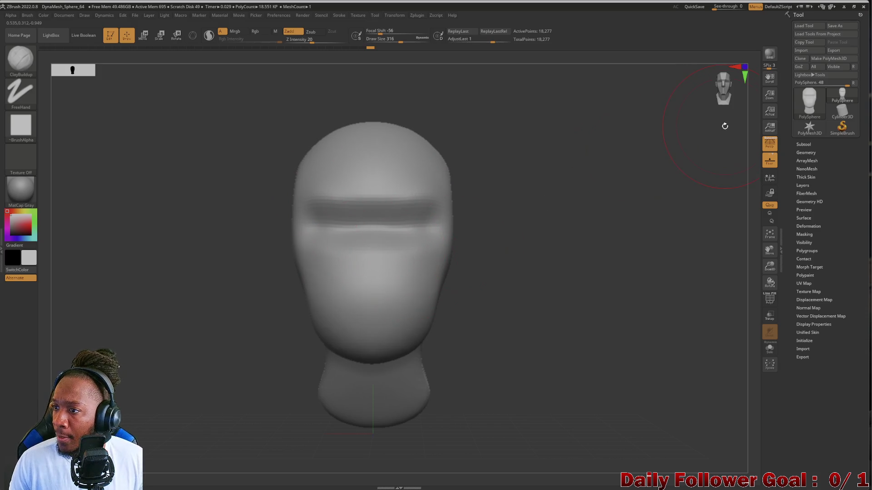
{"action": "mouse_move", "coordinate": [843, 110]}
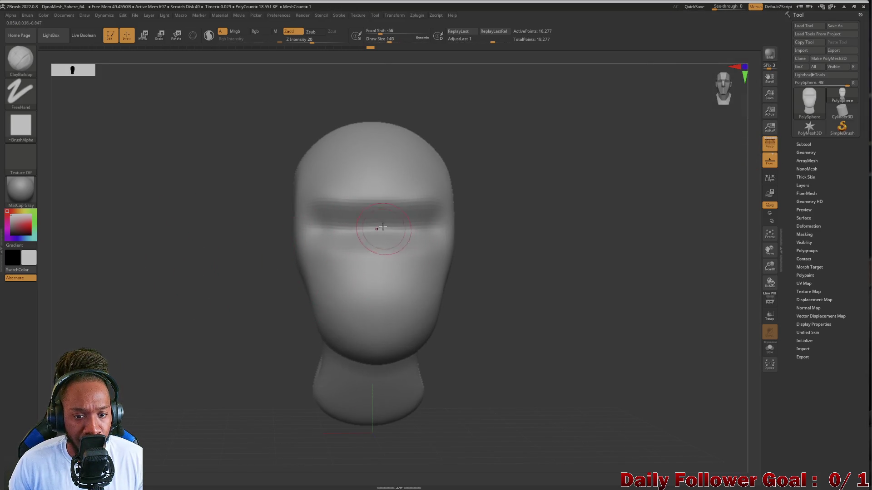
{"action": "left_click_drag", "start_coordinate": [383, 210], "coordinate": [377, 296]}
{"action": "mouse_move", "coordinate": [264, 272]}
{"action": "left_mouse_down"}
{"action": "mouse_move", "coordinate": [207, 288]}
{"action": "mouse_move", "coordinate": [193, 317]}
{"action": "mouse_move", "coordinate": [123, 352]}
{"action": "left_mouse_up"}
{"action": "key", "text": "ctrl"}
{"action": "key", "text": "ctrl+z"}
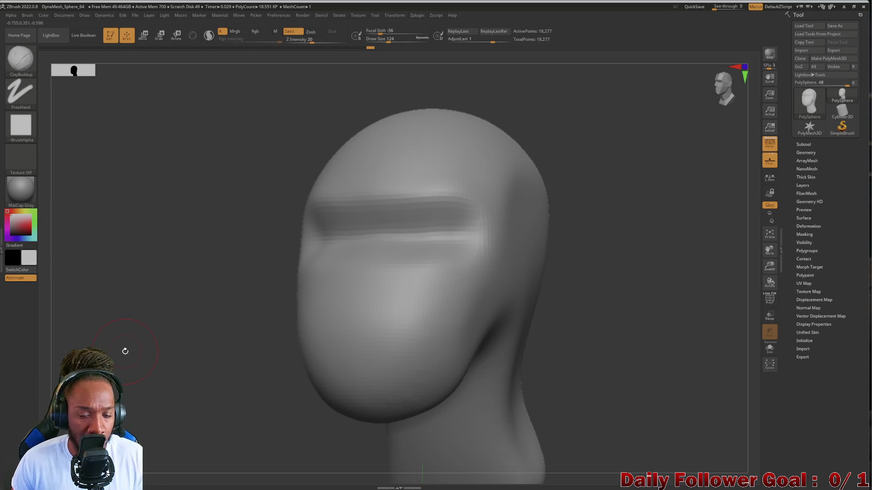
{"action": "left_click_drag", "start_coordinate": [139, 294], "coordinate": [361, 271], "text": "shift"}
Build the nose bridge down to the tip, broaden the nostrils, and smooth the nose
{"action": "mouse_move", "coordinate": [380, 222]}
{"action": "left_mouse_down"}
{"action": "mouse_move", "coordinate": [376, 295]}
{"action": "mouse_move", "coordinate": [378, 212]}
{"action": "mouse_move", "coordinate": [373, 291]}
{"action": "mouse_move", "coordinate": [353, 283]}
{"action": "left_mouse_up"}
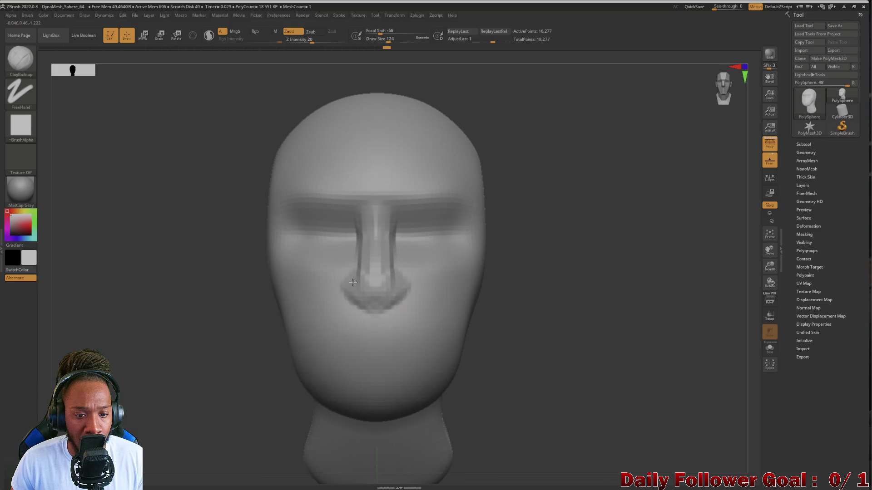
{"action": "left_click_drag", "start_coordinate": [180, 322], "coordinate": [180, 317]}
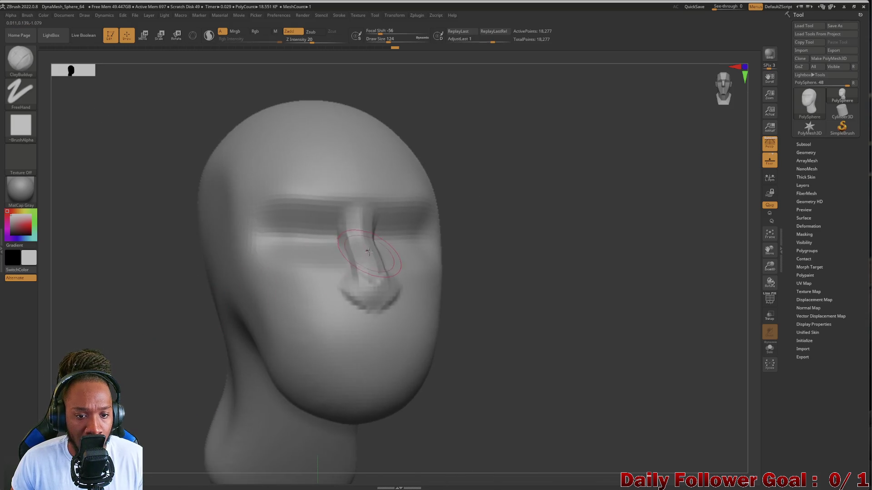
{"action": "mouse_move", "coordinate": [358, 206]}
{"action": "left_mouse_down"}
{"action": "mouse_move", "coordinate": [366, 282]}
{"action": "mouse_move", "coordinate": [341, 282]}
{"action": "left_mouse_up"}
{"action": "mouse_move", "coordinate": [190, 331]}
{"action": "left_mouse_down"}
{"action": "mouse_move", "coordinate": [117, 331]}
{"action": "mouse_move", "coordinate": [176, 299]}
{"action": "left_mouse_up"}
{"action": "mouse_move", "coordinate": [185, 335]}
{"action": "left_mouse_down"}
{"action": "mouse_move", "coordinate": [254, 329]}
{"action": "mouse_move", "coordinate": [218, 318]}
{"action": "left_mouse_up"}
{"action": "key", "text": "shift"}
{"action": "left_click_drag", "start_coordinate": [339, 255], "coordinate": [331, 273], "text": "shift"}
{"action": "mouse_move", "coordinate": [133, 347]}
{"action": "left_mouse_down"}
{"action": "mouse_move", "coordinate": [116, 342]}
{"action": "mouse_move", "coordinate": [177, 326]}
{"action": "left_mouse_up"}
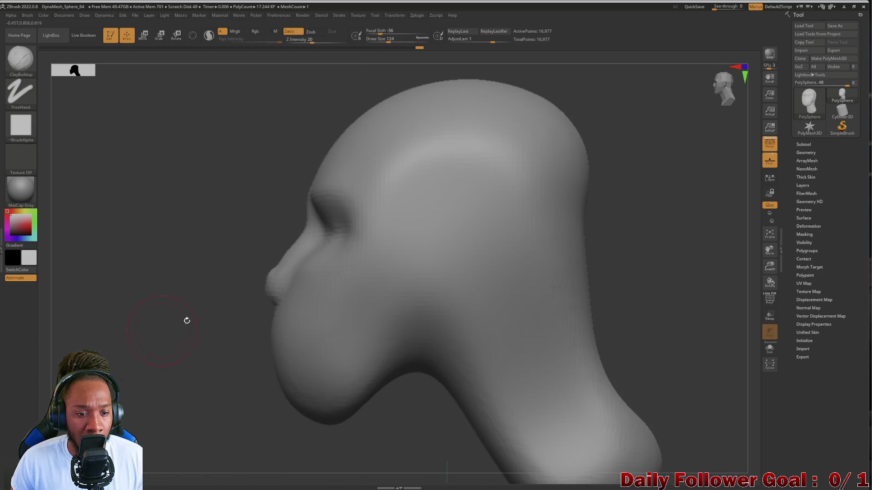
{"action": "left_click", "coordinate": [33, 69]}
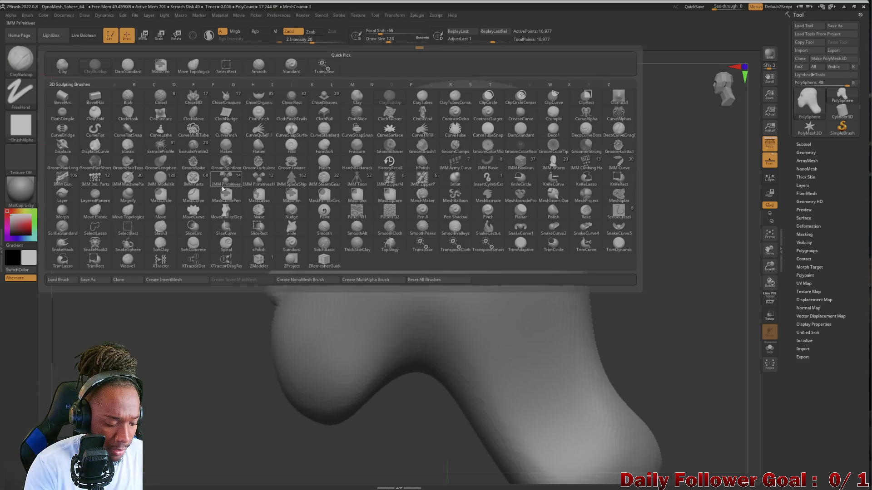
Flatten the jaw and cheek planes with hPolish, comparing front, three-quarter and profile views
{"action": "key", "text": "h"}
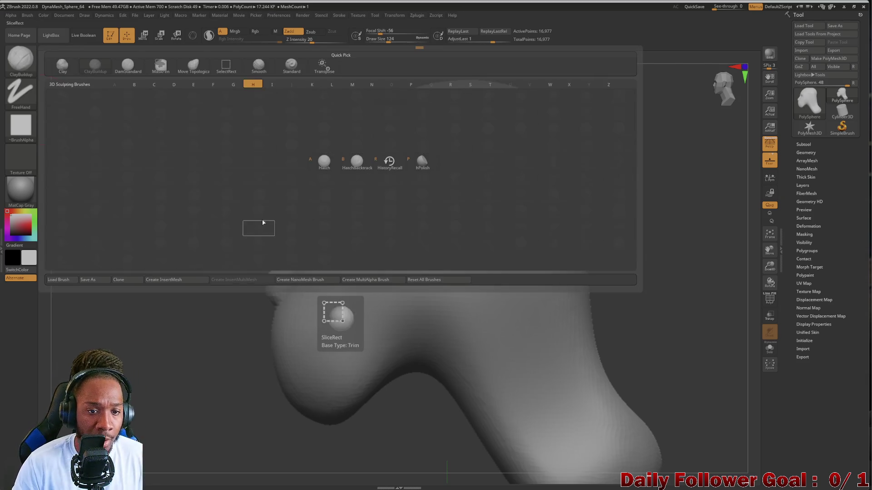
{"action": "left_click", "coordinate": [422, 161]}
{"action": "left_click_drag", "start_coordinate": [154, 297], "coordinate": [217, 310], "text": "shift"}
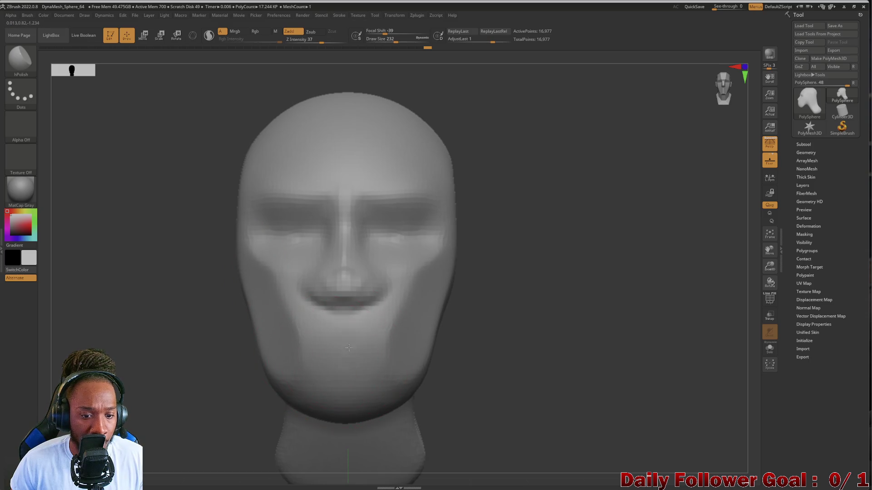
{"action": "mouse_move", "coordinate": [63, 349]}
{"action": "left_mouse_down"}
{"action": "mouse_move", "coordinate": [129, 347]}
{"action": "mouse_move", "coordinate": [107, 327]}
{"action": "mouse_move", "coordinate": [129, 350]}
{"action": "left_mouse_up"}
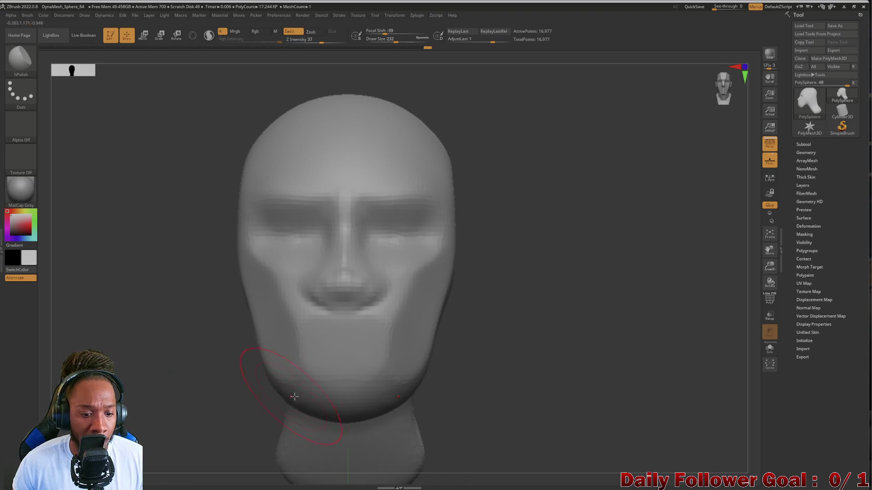
{"action": "left_click_drag", "start_coordinate": [243, 385], "coordinate": [182, 316]}
{"action": "left_click_drag", "start_coordinate": [398, 272], "coordinate": [420, 318], "text": "shift"}
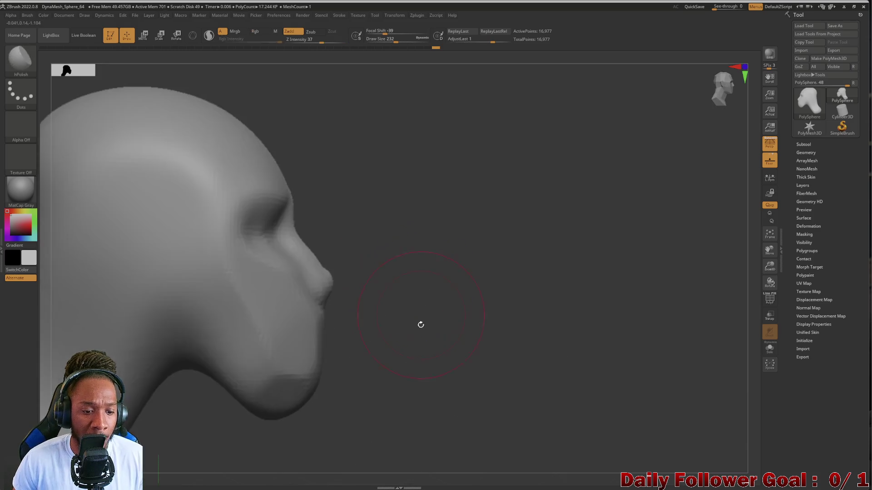
{"action": "left_click_drag", "start_coordinate": [424, 369], "coordinate": [310, 351]}
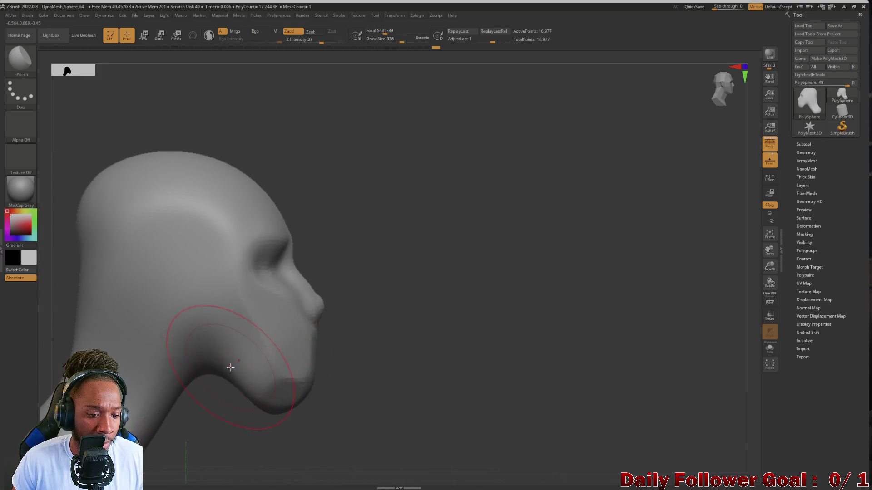
{"action": "mouse_move", "coordinate": [387, 433]}
{"action": "left_mouse_down"}
{"action": "mouse_move", "coordinate": [167, 383]}
{"action": "mouse_move", "coordinate": [124, 327]}
{"action": "mouse_move", "coordinate": [156, 329]}
{"action": "left_mouse_up"}
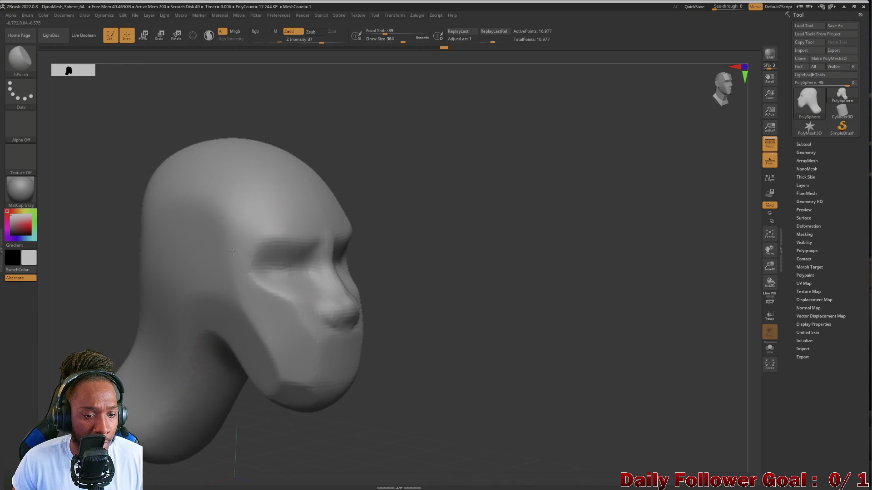
{"action": "mouse_move", "coordinate": [134, 292]}
{"action": "left_mouse_down"}
{"action": "mouse_move", "coordinate": [73, 293]}
{"action": "mouse_move", "coordinate": [108, 293]}
{"action": "mouse_move", "coordinate": [209, 259]}
{"action": "left_mouse_up"}
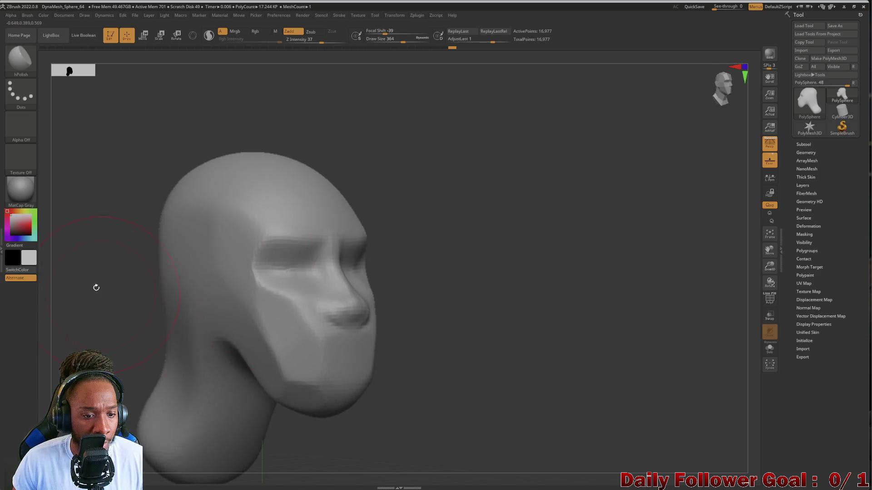
{"action": "left_click_drag", "start_coordinate": [98, 290], "coordinate": [101, 298]}
{"action": "mouse_move", "coordinate": [149, 231]}
{"action": "left_mouse_down"}
{"action": "mouse_move", "coordinate": [97, 318]}
{"action": "mouse_move", "coordinate": [107, 311]}
{"action": "mouse_move", "coordinate": [113, 333]}
{"action": "mouse_move", "coordinate": [107, 294]}
{"action": "mouse_move", "coordinate": [176, 300]}
{"action": "left_mouse_up"}
{"action": "left_click", "coordinate": [21, 58]}
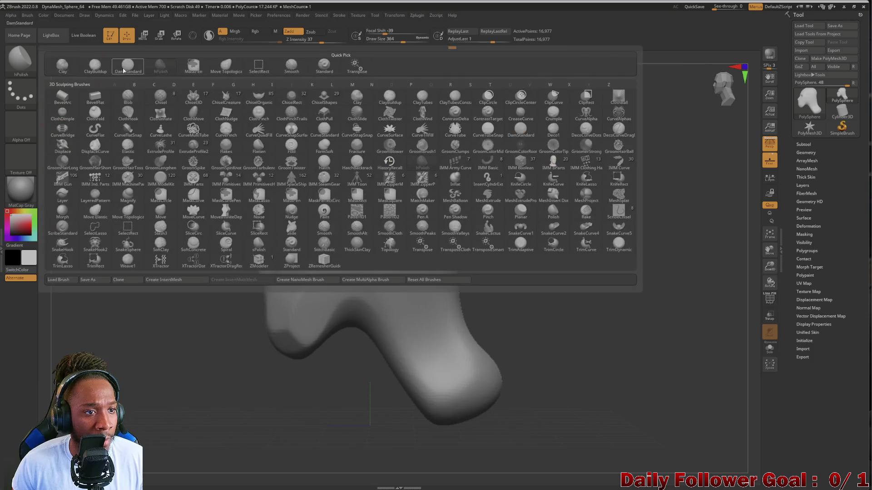
With Move Topological, push the lips and mouth back into the face
{"action": "left_click", "coordinate": [220, 68]}
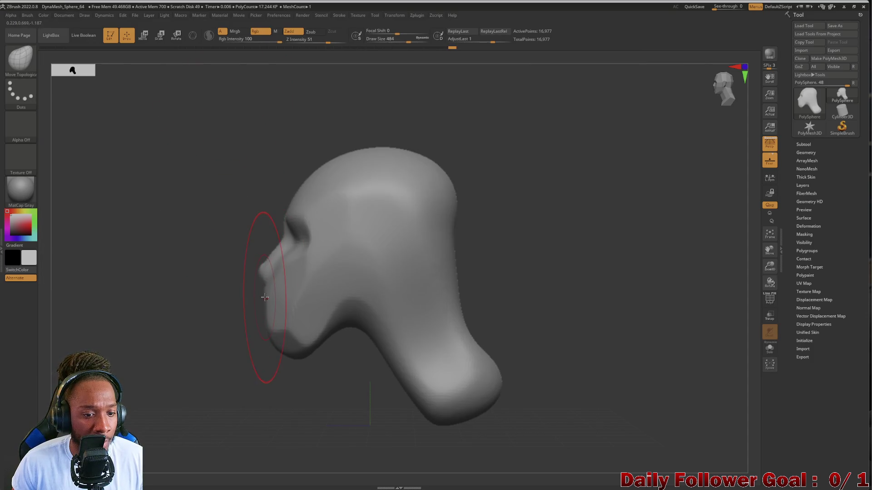
{"action": "left_click_drag", "start_coordinate": [262, 295], "coordinate": [272, 301]}
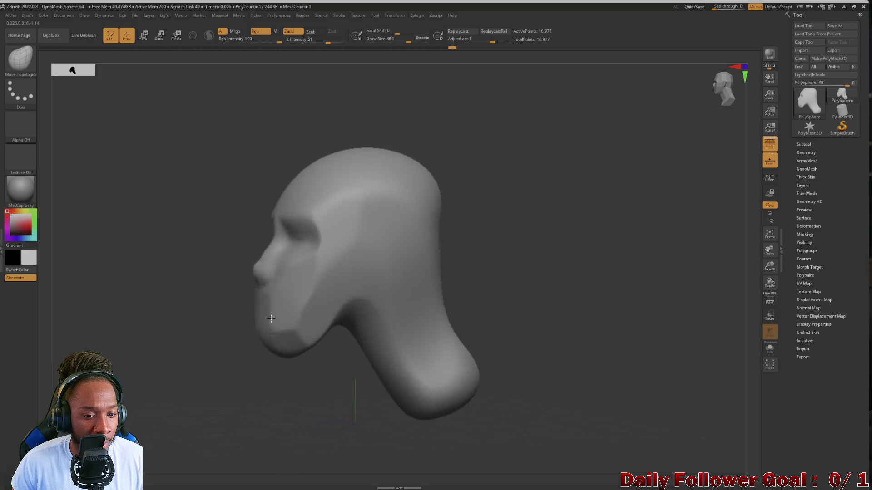
{"action": "mouse_move", "coordinate": [216, 330]}
{"action": "left_mouse_down"}
{"action": "mouse_move", "coordinate": [231, 332]}
{"action": "mouse_move", "coordinate": [195, 310]}
{"action": "mouse_move", "coordinate": [214, 339]}
{"action": "left_mouse_up"}
{"action": "mouse_move", "coordinate": [81, 304]}
{"action": "left_mouse_down"}
{"action": "mouse_move", "coordinate": [279, 374]}
{"action": "mouse_move", "coordinate": [298, 358]}
{"action": "mouse_move", "coordinate": [249, 306]}
{"action": "mouse_move", "coordinate": [176, 278]}
{"action": "left_mouse_up"}
{"action": "left_click_drag", "start_coordinate": [199, 231], "coordinate": [239, 216]}
{"action": "left_click_drag", "start_coordinate": [340, 164], "coordinate": [308, 171]}
{"action": "mouse_move", "coordinate": [214, 249]}
{"action": "left_mouse_down"}
{"action": "mouse_move", "coordinate": [152, 263]}
{"action": "mouse_move", "coordinate": [168, 259]}
{"action": "mouse_move", "coordinate": [170, 277]}
{"action": "mouse_move", "coordinate": [158, 288]}
{"action": "mouse_move", "coordinate": [173, 293]}
{"action": "mouse_move", "coordinate": [168, 343]}
{"action": "mouse_move", "coordinate": [173, 284]}
{"action": "mouse_move", "coordinate": [362, 183]}
{"action": "left_mouse_up"}
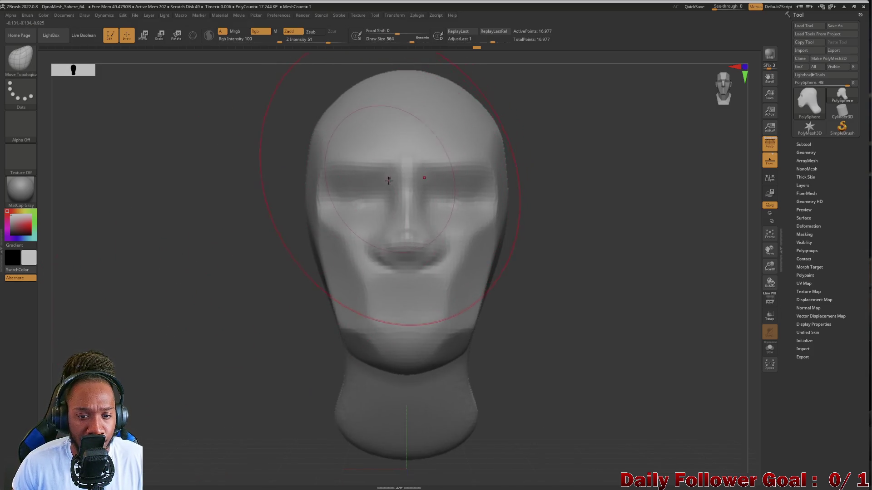
Shrink the brush to size 208 and lift the brow region upward
{"action": "key", "text": "bracketleft"}
{"action": "key", "text": "bracketleft"}
{"action": "key", "text": "bracketleft"}
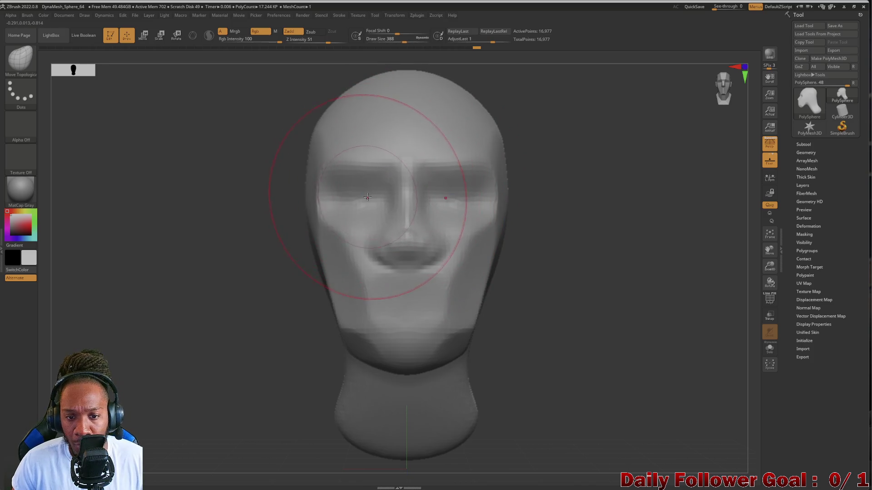
{"action": "key", "text": "bracketleft"}
{"action": "key", "text": "bracketleft"}
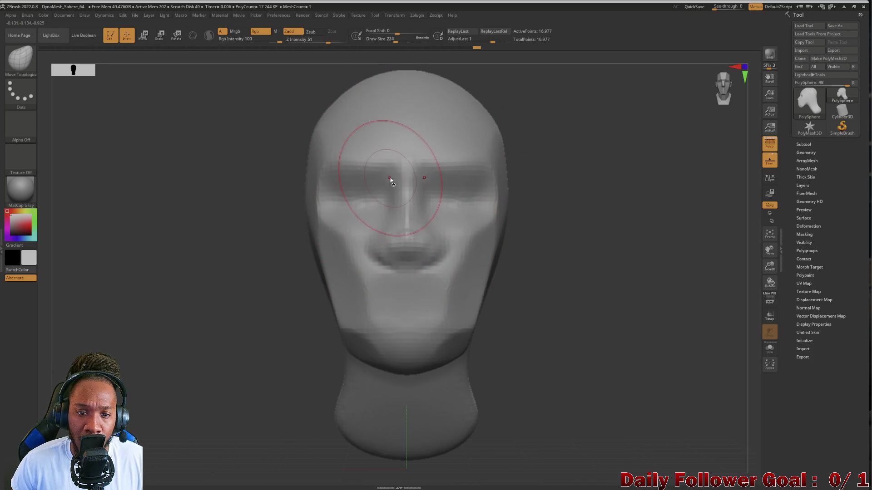
{"action": "mouse_move", "coordinate": [390, 173]}
{"action": "left_mouse_down"}
{"action": "mouse_move", "coordinate": [393, 164]}
{"action": "mouse_move", "coordinate": [362, 177]}
{"action": "left_mouse_up"}
{"action": "mouse_move", "coordinate": [224, 228]}
{"action": "left_mouse_down"}
{"action": "mouse_move", "coordinate": [218, 249]}
{"action": "mouse_move", "coordinate": [196, 257]}
{"action": "mouse_move", "coordinate": [222, 305]}
{"action": "mouse_move", "coordinate": [230, 220]}
{"action": "mouse_move", "coordinate": [224, 324]}
{"action": "mouse_move", "coordinate": [232, 253]}
{"action": "mouse_move", "coordinate": [230, 285]}
{"action": "mouse_move", "coordinate": [214, 284]}
{"action": "left_mouse_up"}
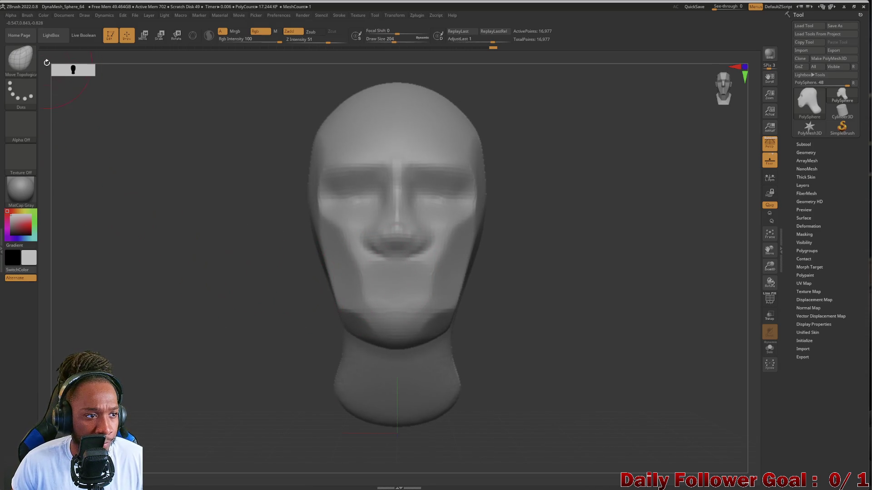
{"action": "left_click", "coordinate": [20, 62]}
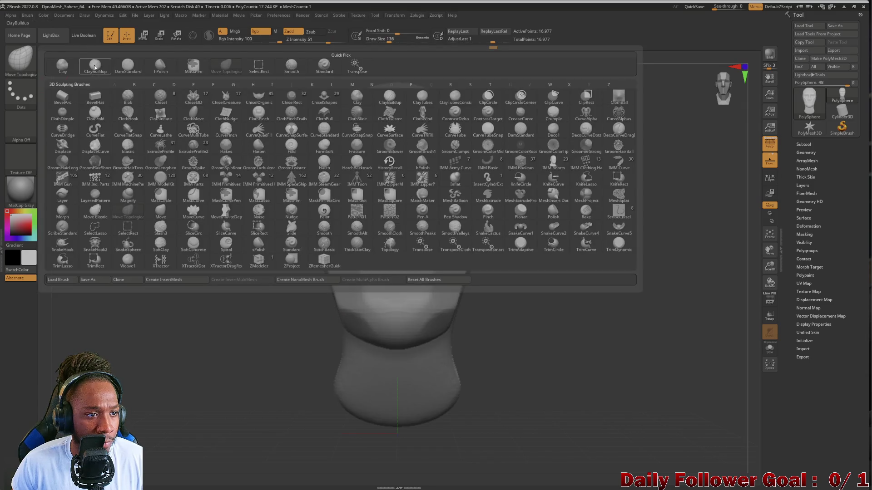
Add a ClayBuildup ridge across the upper lip and inspect the lips from several angles
{"action": "left_click", "coordinate": [95, 67]}
{"action": "left_click_drag", "start_coordinate": [103, 214], "coordinate": [355, 282]}
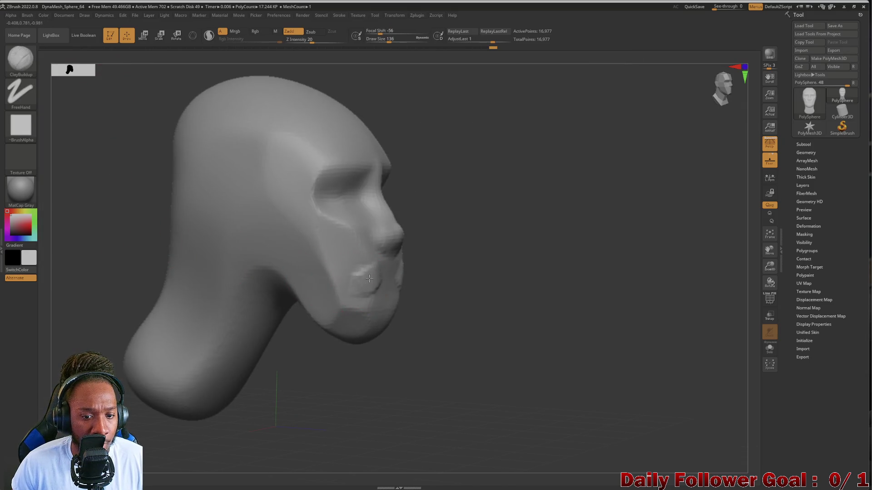
{"action": "left_click_drag", "start_coordinate": [67, 240], "coordinate": [40, 255]}
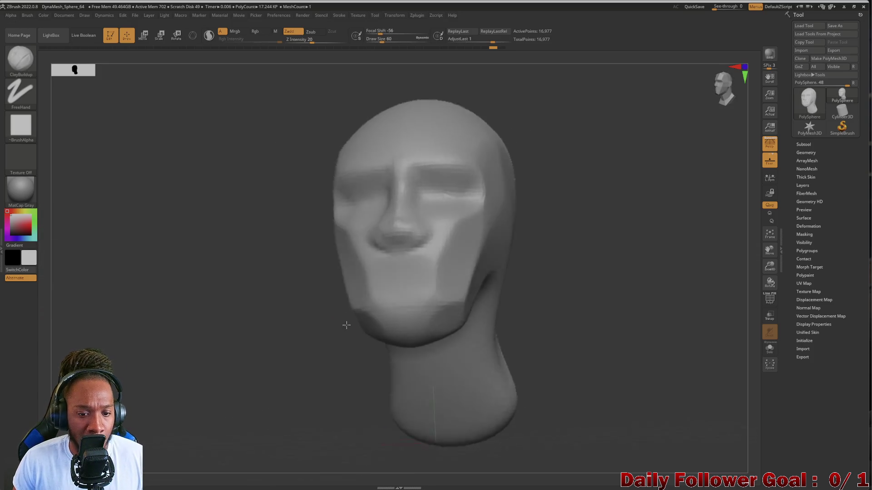
{"action": "left_click_drag", "start_coordinate": [345, 327], "coordinate": [362, 318]}
{"action": "left_click_drag", "start_coordinate": [442, 278], "coordinate": [383, 272]}
{"action": "left_click_drag", "start_coordinate": [246, 282], "coordinate": [280, 294]}
{"action": "mouse_move", "coordinate": [480, 296]}
{"action": "left_mouse_down"}
{"action": "mouse_move", "coordinate": [492, 286]}
{"action": "mouse_move", "coordinate": [459, 290]}
{"action": "mouse_move", "coordinate": [480, 280]}
{"action": "mouse_move", "coordinate": [380, 296]}
{"action": "left_mouse_up"}
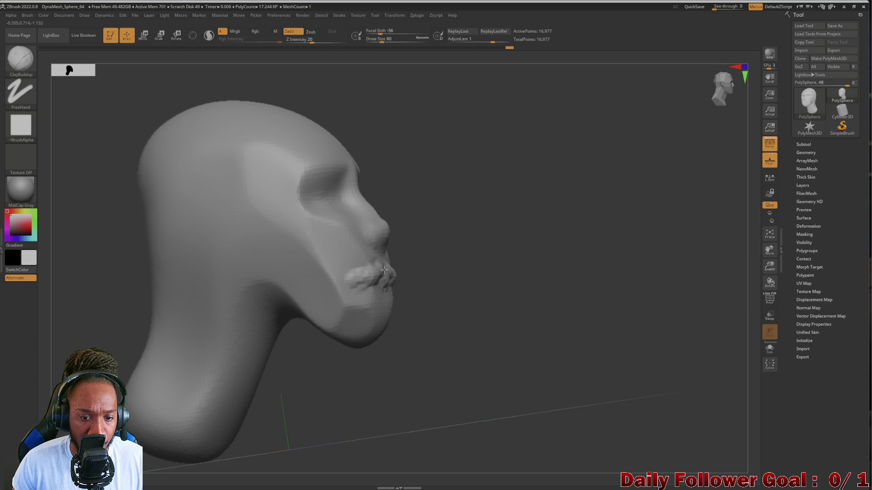
{"action": "left_click_drag", "start_coordinate": [410, 289], "coordinate": [393, 302]}
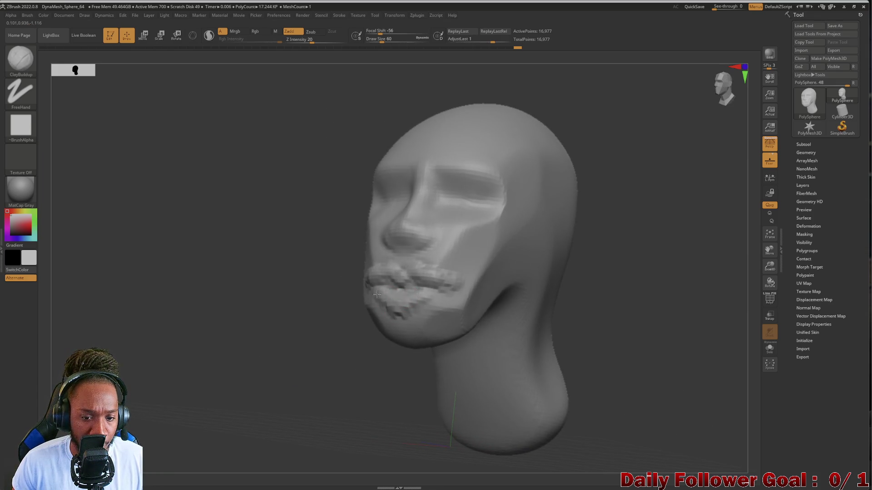
{"action": "mouse_move", "coordinate": [251, 288]}
{"action": "left_mouse_down"}
{"action": "mouse_move", "coordinate": [245, 302]}
{"action": "mouse_move", "coordinate": [221, 303]}
{"action": "mouse_move", "coordinate": [277, 293]}
{"action": "mouse_move", "coordinate": [293, 251]}
{"action": "left_mouse_up"}
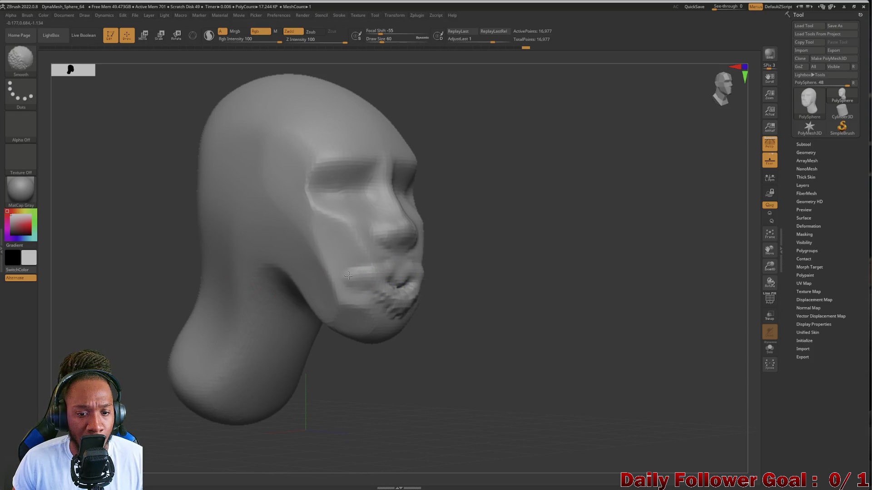
{"action": "mouse_move", "coordinate": [419, 289]}
{"action": "left_mouse_down"}
{"action": "mouse_move", "coordinate": [278, 290]}
{"action": "mouse_move", "coordinate": [271, 300]}
{"action": "mouse_move", "coordinate": [255, 291]}
{"action": "mouse_move", "coordinate": [266, 313]}
{"action": "mouse_move", "coordinate": [216, 304]}
{"action": "mouse_move", "coordinate": [237, 306]}
{"action": "mouse_move", "coordinate": [298, 277]}
{"action": "mouse_move", "coordinate": [247, 302]}
{"action": "mouse_move", "coordinate": [240, 293]}
{"action": "mouse_move", "coordinate": [247, 303]}
{"action": "mouse_move", "coordinate": [227, 276]}
{"action": "left_mouse_up"}
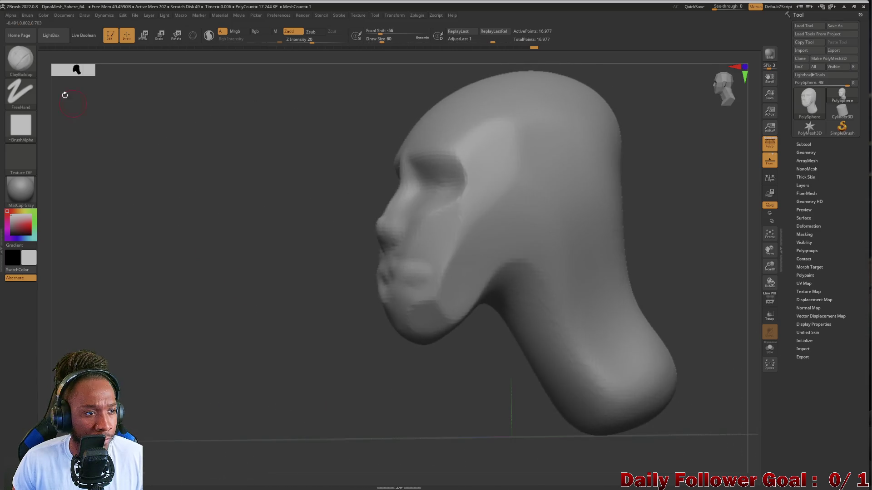
{"action": "left_click", "coordinate": [20, 58]}
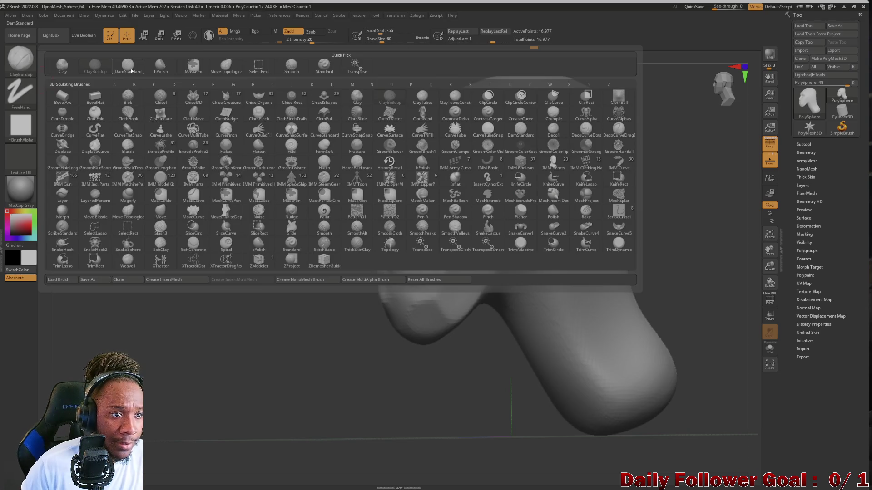
Cut the lip seam and mouth-corner creases with DamStandard, checking from front and three-quarter views
{"action": "left_click", "coordinate": [128, 66]}
{"action": "mouse_move", "coordinate": [305, 229]}
{"action": "left_mouse_down"}
{"action": "mouse_move", "coordinate": [249, 247]}
{"action": "mouse_move", "coordinate": [360, 224]}
{"action": "left_mouse_up"}
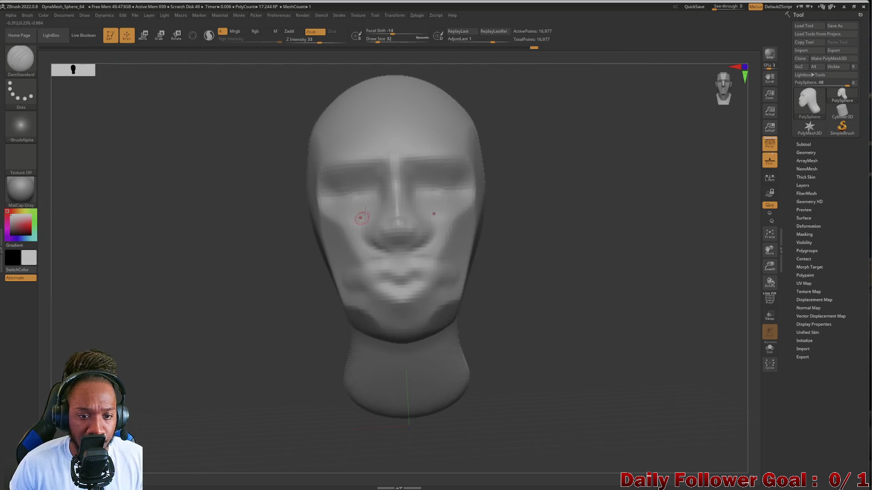
{"action": "left_click_drag", "start_coordinate": [245, 245], "coordinate": [351, 231]}
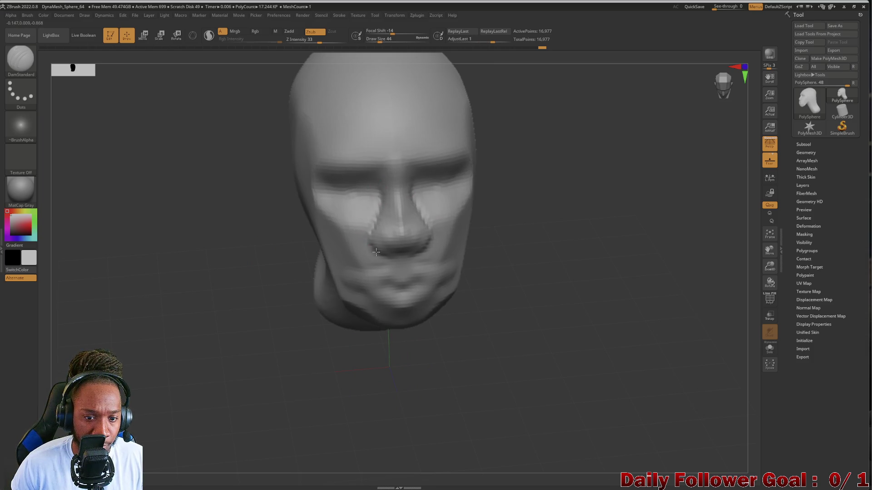
{"action": "mouse_move", "coordinate": [235, 248]}
{"action": "left_mouse_down"}
{"action": "mouse_move", "coordinate": [232, 221]}
{"action": "mouse_move", "coordinate": [380, 252]}
{"action": "left_mouse_up"}
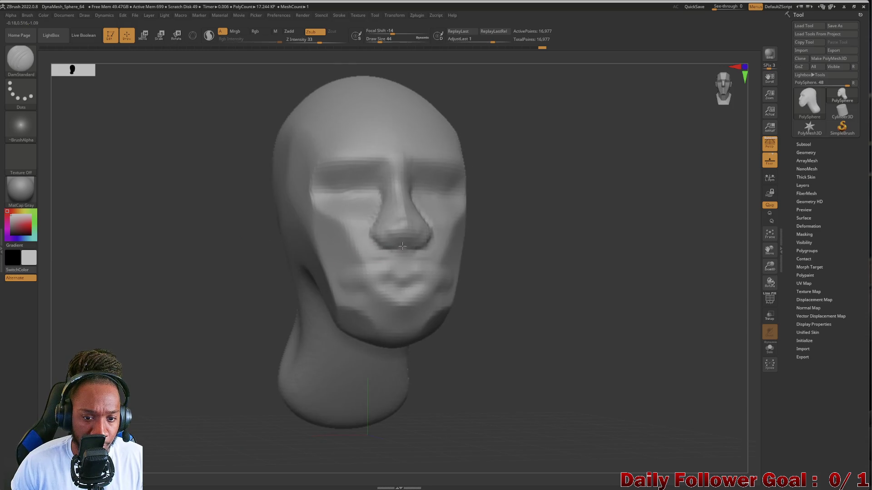
{"action": "mouse_move", "coordinate": [228, 274]}
{"action": "left_mouse_down"}
{"action": "mouse_move", "coordinate": [222, 265]}
{"action": "mouse_move", "coordinate": [408, 254]}
{"action": "mouse_move", "coordinate": [191, 267]}
{"action": "mouse_move", "coordinate": [340, 284]}
{"action": "left_mouse_up"}
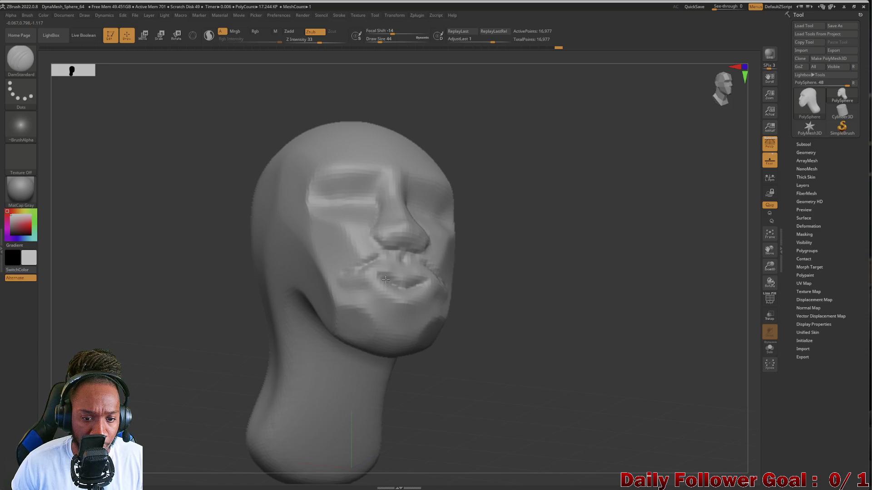
{"action": "mouse_move", "coordinate": [214, 288]}
{"action": "left_mouse_down"}
{"action": "mouse_move", "coordinate": [175, 298]}
{"action": "mouse_move", "coordinate": [223, 282]}
{"action": "left_mouse_up"}
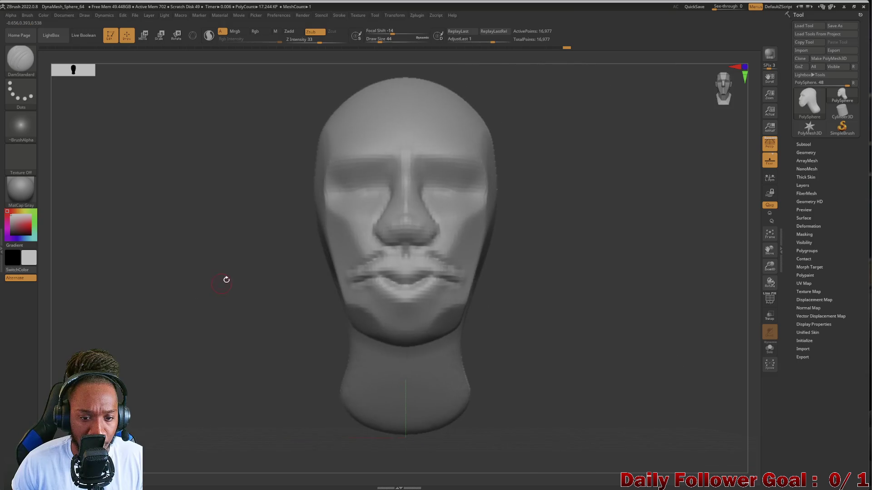
{"action": "left_click", "coordinate": [20, 58]}
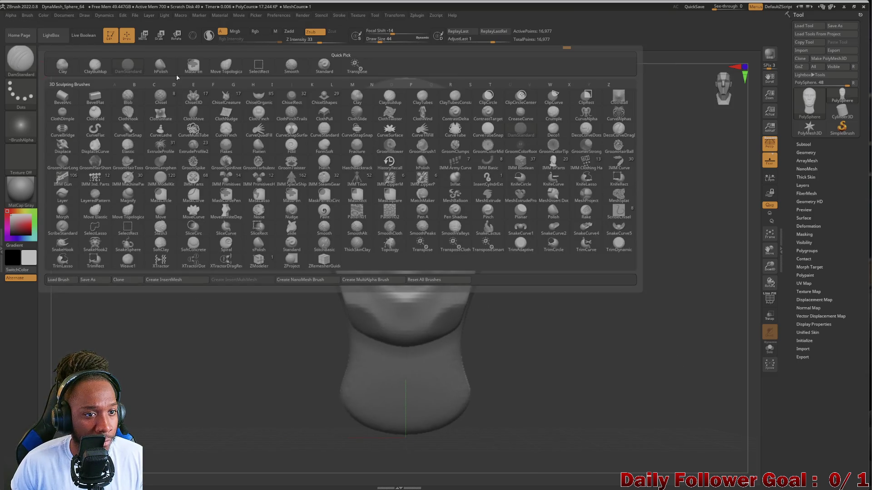
Smooth the lumpy lips with Move Topological selected, checking both profiles, and enlarge the brush slightly
{"action": "left_click", "coordinate": [229, 73]}
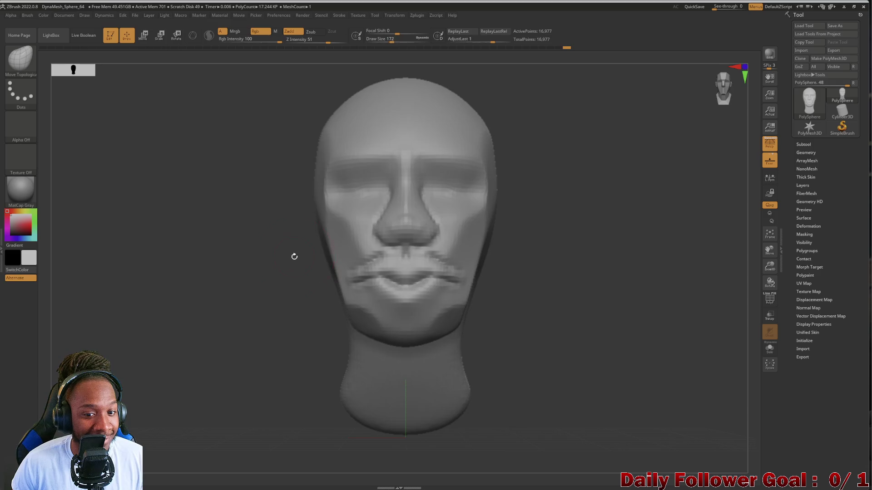
{"action": "left_click_drag", "start_coordinate": [294, 261], "coordinate": [233, 257]}
{"action": "left_click_drag", "start_coordinate": [368, 268], "coordinate": [365, 278]}
{"action": "mouse_move", "coordinate": [286, 290]}
{"action": "left_mouse_down"}
{"action": "mouse_move", "coordinate": [214, 296]}
{"action": "mouse_move", "coordinate": [292, 301]}
{"action": "mouse_move", "coordinate": [349, 283]}
{"action": "left_mouse_up"}
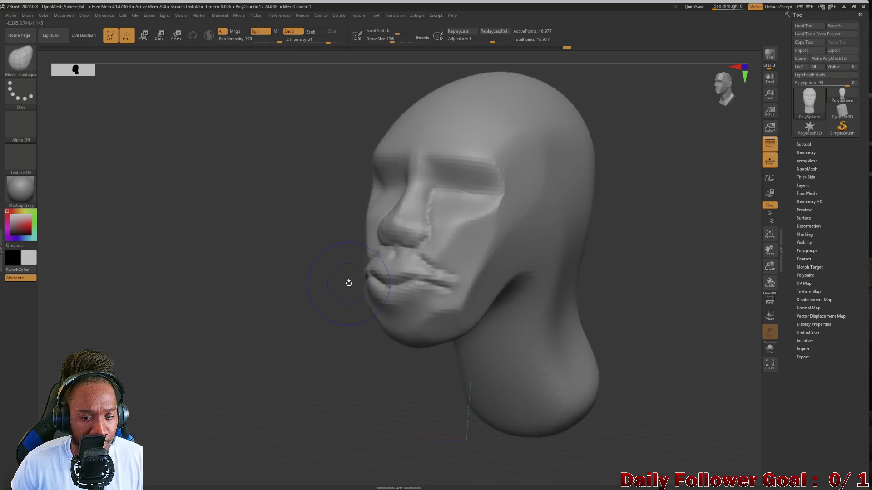
{"action": "left_click_drag", "start_coordinate": [435, 275], "coordinate": [433, 289], "text": "shift"}
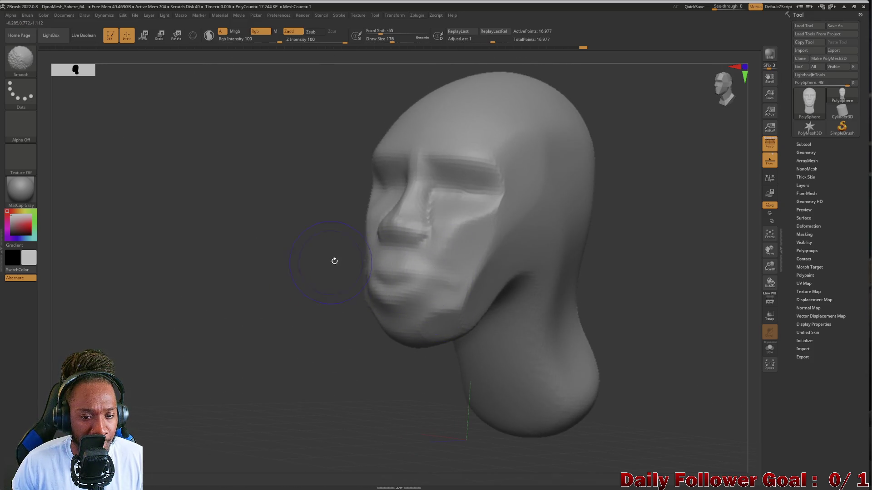
{"action": "left_click_drag", "start_coordinate": [342, 258], "coordinate": [250, 275]}
{"action": "mouse_move", "coordinate": [250, 276]}
{"action": "right_mouse_down"}
{"action": "mouse_move", "coordinate": [325, 284]}
{"action": "mouse_move", "coordinate": [327, 277]}
{"action": "mouse_move", "coordinate": [200, 268]}
{"action": "mouse_move", "coordinate": [219, 287]}
{"action": "mouse_move", "coordinate": [146, 294]}
{"action": "mouse_move", "coordinate": [153, 272]}
{"action": "mouse_move", "coordinate": [198, 291]}
{"action": "mouse_move", "coordinate": [156, 278]}
{"action": "mouse_move", "coordinate": [140, 288]}
{"action": "mouse_move", "coordinate": [165, 312]}
{"action": "mouse_move", "coordinate": [145, 319]}
{"action": "mouse_move", "coordinate": [137, 306]}
{"action": "mouse_move", "coordinate": [171, 306]}
{"action": "mouse_move", "coordinate": [140, 360]}
{"action": "right_mouse_up"}
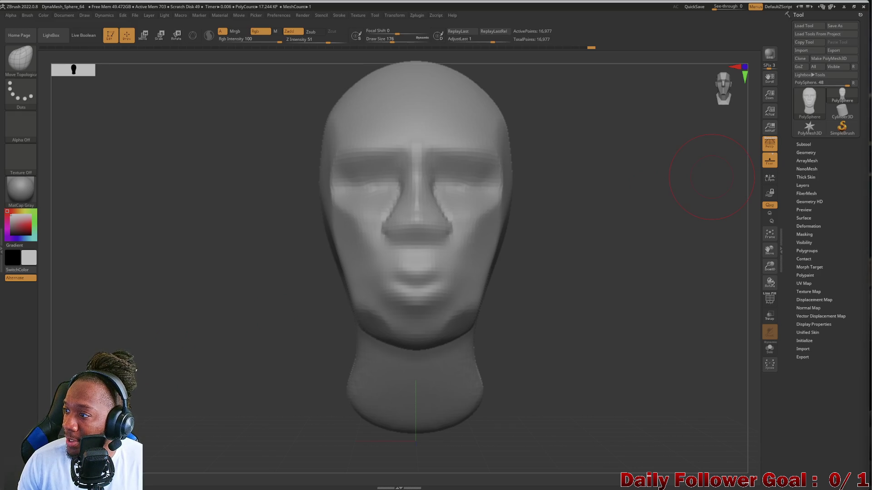
{"action": "mouse_move", "coordinate": [401, 220]}
{"action": "right_mouse_down"}
{"action": "mouse_move", "coordinate": [210, 272]}
{"action": "mouse_move", "coordinate": [196, 295]}
{"action": "mouse_move", "coordinate": [241, 306]}
{"action": "mouse_move", "coordinate": [304, 284]}
{"action": "mouse_move", "coordinate": [258, 296]}
{"action": "mouse_move", "coordinate": [214, 344]}
{"action": "mouse_move", "coordinate": [243, 290]}
{"action": "mouse_move", "coordinate": [208, 296]}
{"action": "mouse_move", "coordinate": [176, 369]}
{"action": "right_mouse_up"}
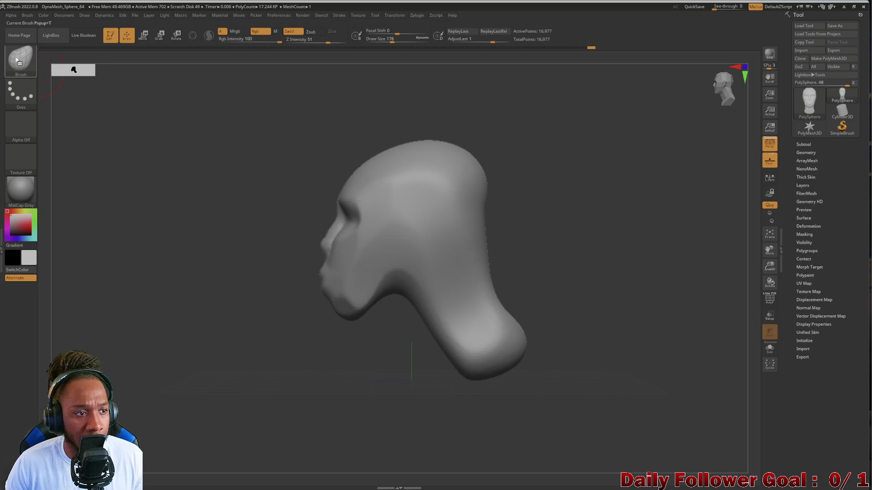
{"action": "key", "text": "]"}
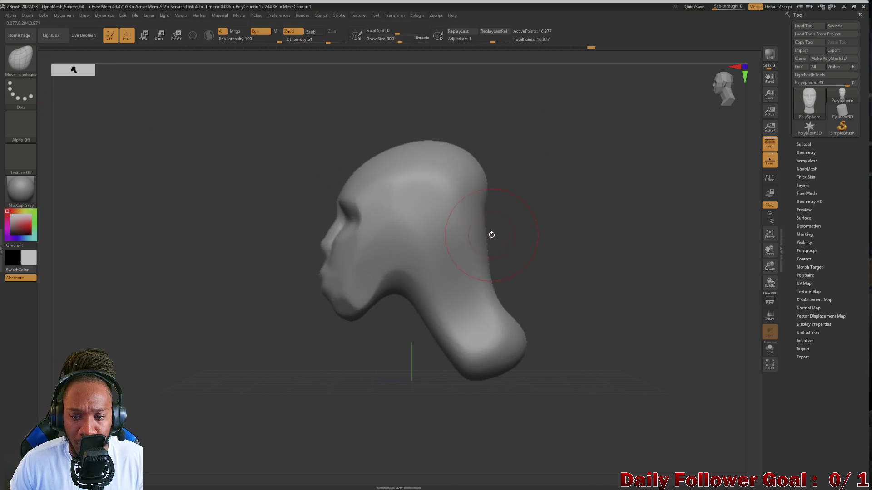
Push the back of the neck in, bulge the back of the head, and reshape the jaw and skull top
{"action": "left_click_drag", "start_coordinate": [485, 244], "coordinate": [477, 253]}
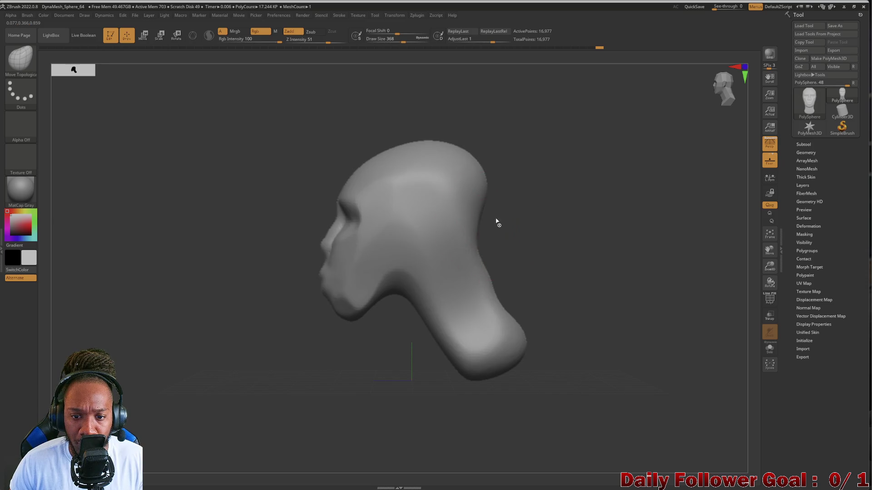
{"action": "left_click_drag", "start_coordinate": [486, 214], "coordinate": [502, 233]}
{"action": "left_click_drag", "start_coordinate": [409, 283], "coordinate": [391, 299]}
{"action": "mouse_move", "coordinate": [308, 292]}
{"action": "left_mouse_down"}
{"action": "mouse_move", "coordinate": [367, 297]}
{"action": "mouse_move", "coordinate": [379, 277]}
{"action": "left_mouse_up"}
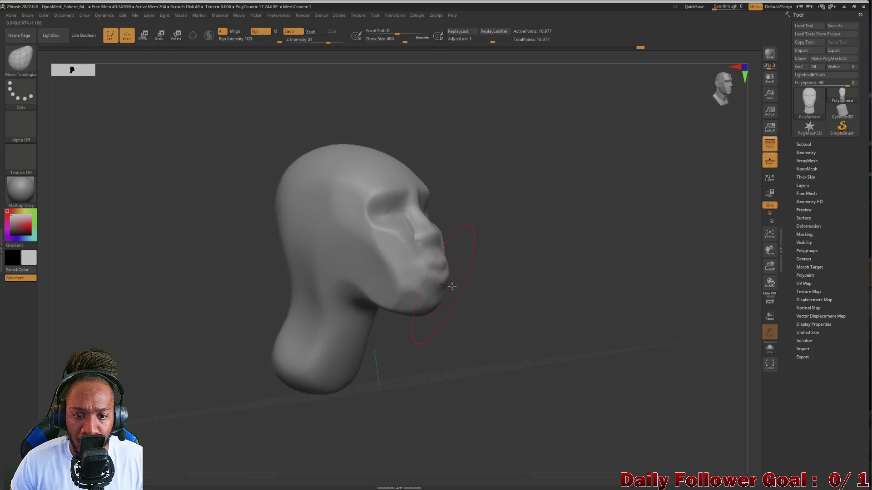
{"action": "mouse_move", "coordinate": [537, 315]}
{"action": "left_mouse_down"}
{"action": "mouse_move", "coordinate": [354, 331]}
{"action": "mouse_move", "coordinate": [302, 302]}
{"action": "mouse_move", "coordinate": [378, 275]}
{"action": "left_mouse_up"}
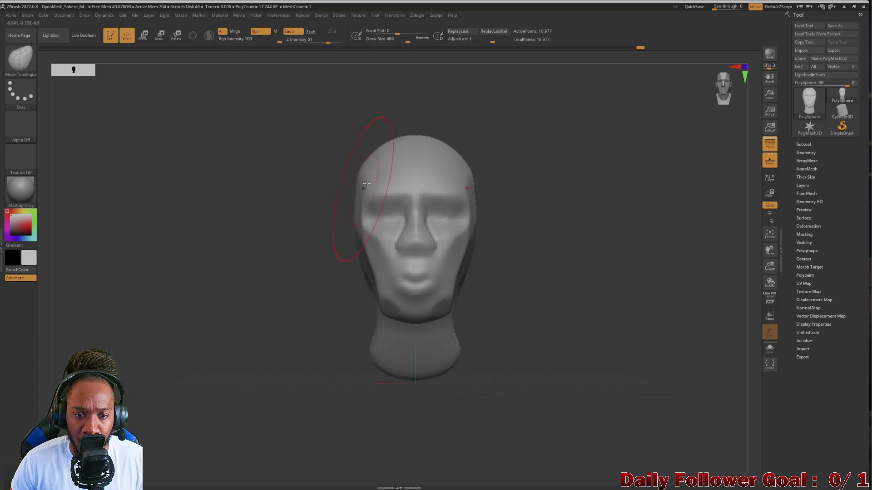
{"action": "mouse_move", "coordinate": [403, 130]}
{"action": "left_mouse_down"}
{"action": "mouse_move", "coordinate": [454, 191]}
{"action": "mouse_move", "coordinate": [321, 184]}
{"action": "left_mouse_up"}
{"action": "left_click_drag", "start_coordinate": [422, 143], "coordinate": [420, 150]}
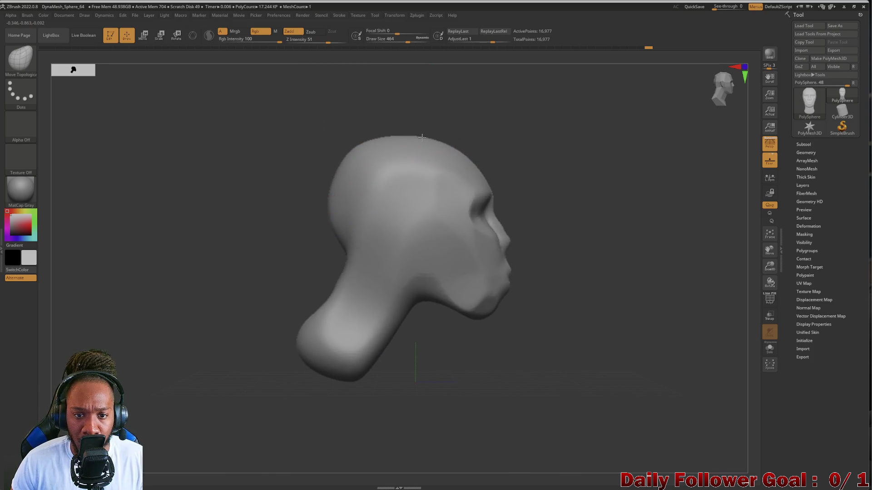
{"action": "left_click_drag", "start_coordinate": [529, 189], "coordinate": [402, 189]}
{"action": "left_click_drag", "start_coordinate": [318, 259], "coordinate": [301, 266]}
Sharpen the nose and reshape the eye sockets and brow, checking profile and front views
{"action": "mouse_move", "coordinate": [432, 231]}
{"action": "left_mouse_down"}
{"action": "mouse_move", "coordinate": [397, 229]}
{"action": "mouse_move", "coordinate": [398, 239]}
{"action": "left_mouse_up"}
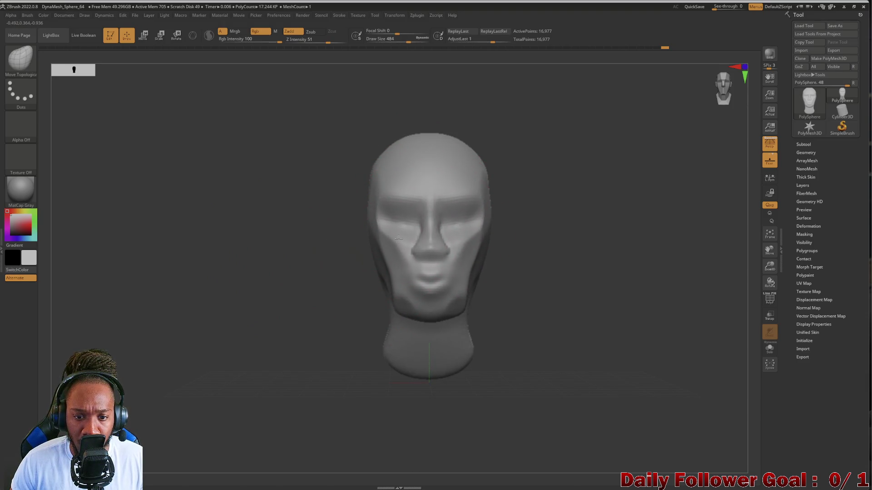
{"action": "mouse_move", "coordinate": [412, 202]}
{"action": "left_mouse_down"}
{"action": "mouse_move", "coordinate": [385, 219]}
{"action": "mouse_move", "coordinate": [284, 243]}
{"action": "mouse_move", "coordinate": [372, 250]}
{"action": "left_mouse_up"}
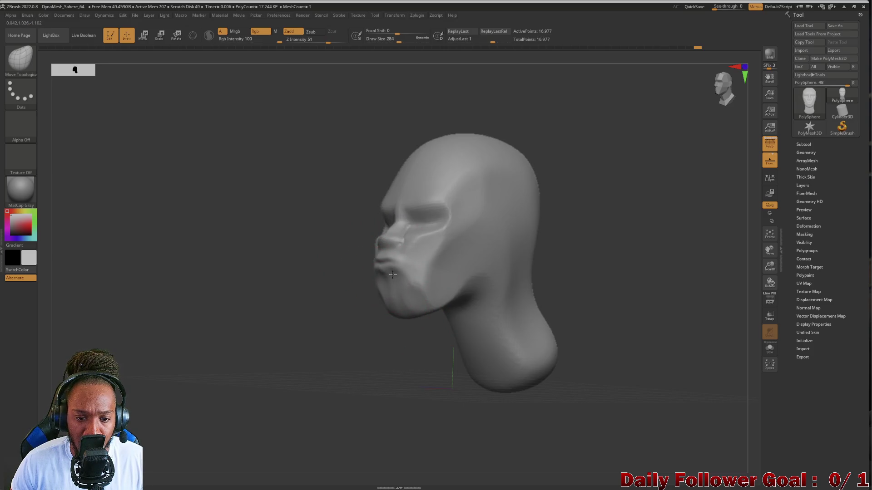
{"action": "mouse_move", "coordinate": [391, 285]}
{"action": "left_mouse_down"}
{"action": "mouse_move", "coordinate": [318, 291]}
{"action": "mouse_move", "coordinate": [379, 302]}
{"action": "left_mouse_up"}
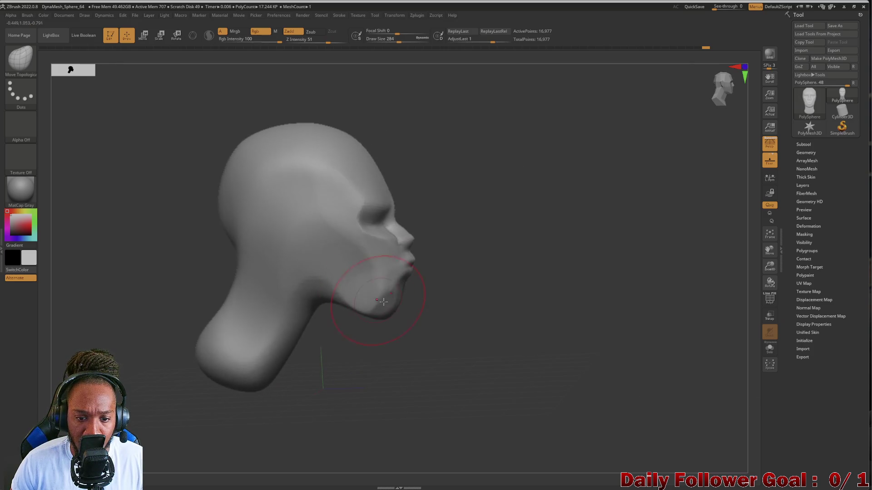
{"action": "mouse_move", "coordinate": [447, 333]}
{"action": "left_mouse_down"}
{"action": "mouse_move", "coordinate": [407, 356]}
{"action": "mouse_move", "coordinate": [288, 296]}
{"action": "mouse_move", "coordinate": [301, 333]}
{"action": "mouse_move", "coordinate": [247, 339]}
{"action": "left_mouse_up"}
{"action": "mouse_move", "coordinate": [247, 264]}
{"action": "left_mouse_down"}
{"action": "mouse_move", "coordinate": [245, 298]}
{"action": "mouse_move", "coordinate": [254, 296]}
{"action": "mouse_move", "coordinate": [210, 286]}
{"action": "mouse_move", "coordinate": [171, 299]}
{"action": "mouse_move", "coordinate": [220, 294]}
{"action": "mouse_move", "coordinate": [181, 298]}
{"action": "mouse_move", "coordinate": [227, 333]}
{"action": "mouse_move", "coordinate": [234, 259]}
{"action": "mouse_move", "coordinate": [269, 292]}
{"action": "mouse_move", "coordinate": [243, 292]}
{"action": "mouse_move", "coordinate": [403, 221]}
{"action": "left_mouse_up"}
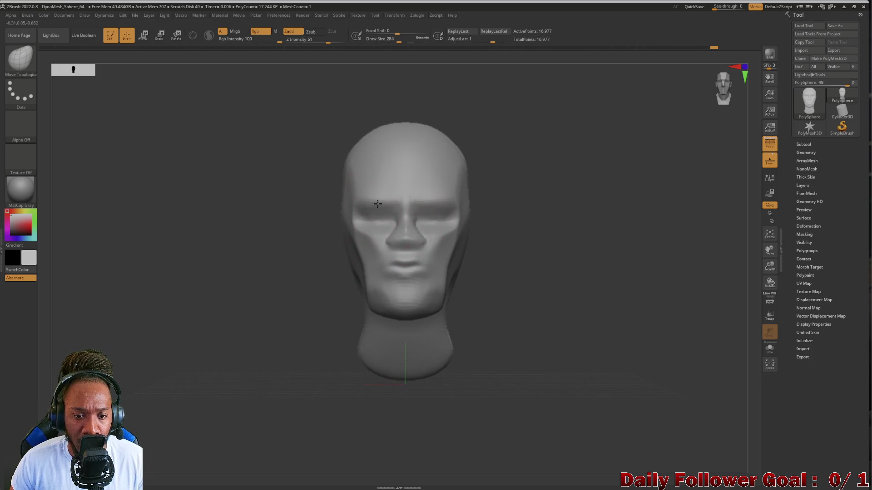
{"action": "mouse_move", "coordinate": [268, 246]}
{"action": "left_mouse_down"}
{"action": "mouse_move", "coordinate": [239, 251]}
{"action": "mouse_move", "coordinate": [268, 265]}
{"action": "mouse_move", "coordinate": [263, 333]}
{"action": "mouse_move", "coordinate": [313, 327]}
{"action": "mouse_move", "coordinate": [226, 315]}
{"action": "left_mouse_up"}
With a smaller DamStandard brush, carve creases between the lips and under the lower lip
{"action": "key", "text": "b"}
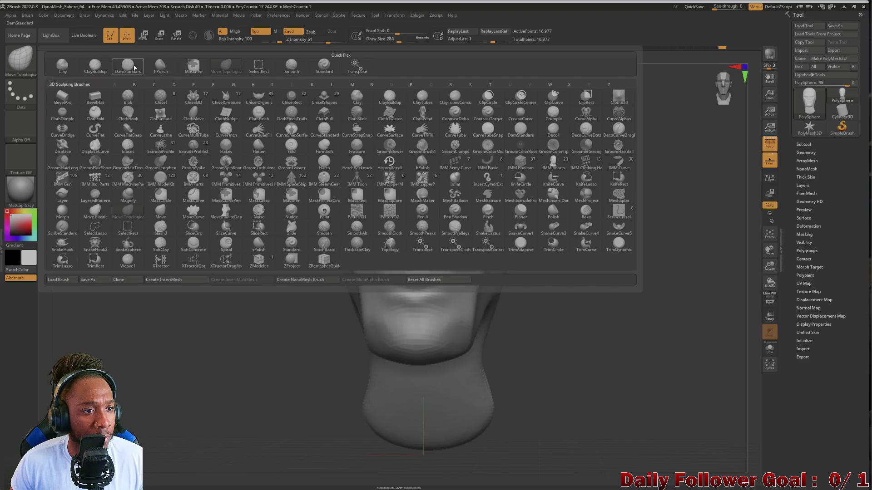
{"action": "key", "text": "d"}
{"action": "key", "text": "s"}
{"action": "key", "text": "["}
{"action": "mouse_move", "coordinate": [247, 264]}
{"action": "left_mouse_down", "text": "alt"}
{"action": "mouse_move", "coordinate": [226, 344]}
{"action": "mouse_move", "coordinate": [266, 338]}
{"action": "left_mouse_up", "text": "alt"}
{"action": "key", "text": "["}
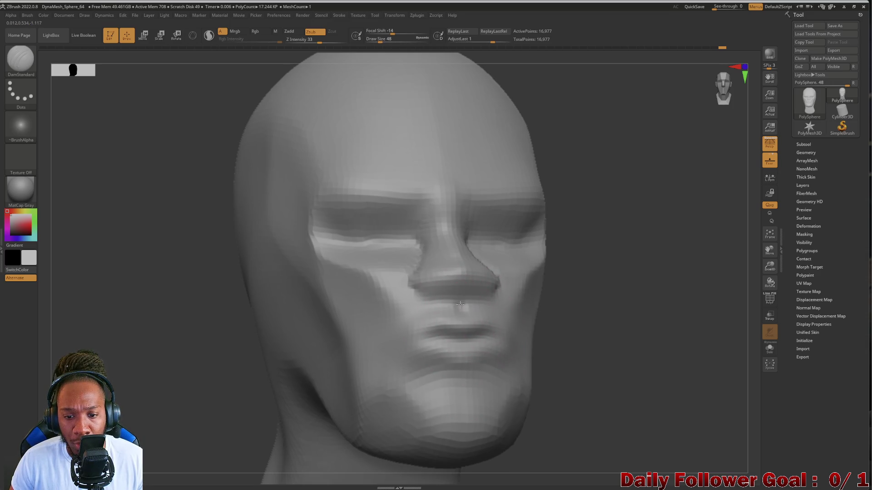
{"action": "mouse_move", "coordinate": [460, 312]}
{"action": "left_mouse_down"}
{"action": "mouse_move", "coordinate": [399, 317]}
{"action": "mouse_move", "coordinate": [423, 318]}
{"action": "mouse_move", "coordinate": [399, 320]}
{"action": "mouse_move", "coordinate": [387, 335]}
{"action": "mouse_move", "coordinate": [400, 327]}
{"action": "mouse_move", "coordinate": [431, 345]}
{"action": "mouse_move", "coordinate": [387, 362]}
{"action": "left_mouse_up"}
{"action": "mouse_move", "coordinate": [254, 360]}
{"action": "left_mouse_down"}
{"action": "mouse_move", "coordinate": [232, 360]}
{"action": "mouse_move", "coordinate": [208, 339]}
{"action": "mouse_move", "coordinate": [231, 343]}
{"action": "left_mouse_up"}
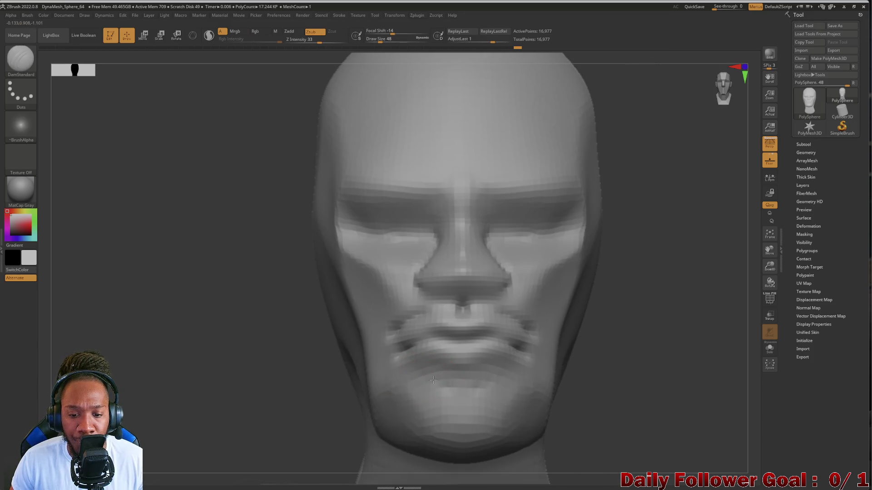
{"action": "mouse_move", "coordinate": [444, 389]}
{"action": "left_mouse_down"}
{"action": "mouse_move", "coordinate": [483, 391]}
{"action": "mouse_move", "coordinate": [472, 392]}
{"action": "left_mouse_up"}
Soften the mouth and chin, checking the head from side and front views
{"action": "mouse_move", "coordinate": [309, 386]}
{"action": "left_mouse_down"}
{"action": "mouse_move", "coordinate": [247, 383]}
{"action": "mouse_move", "coordinate": [284, 382]}
{"action": "mouse_move", "coordinate": [260, 366]}
{"action": "mouse_move", "coordinate": [227, 368]}
{"action": "mouse_move", "coordinate": [409, 398]}
{"action": "left_mouse_up"}
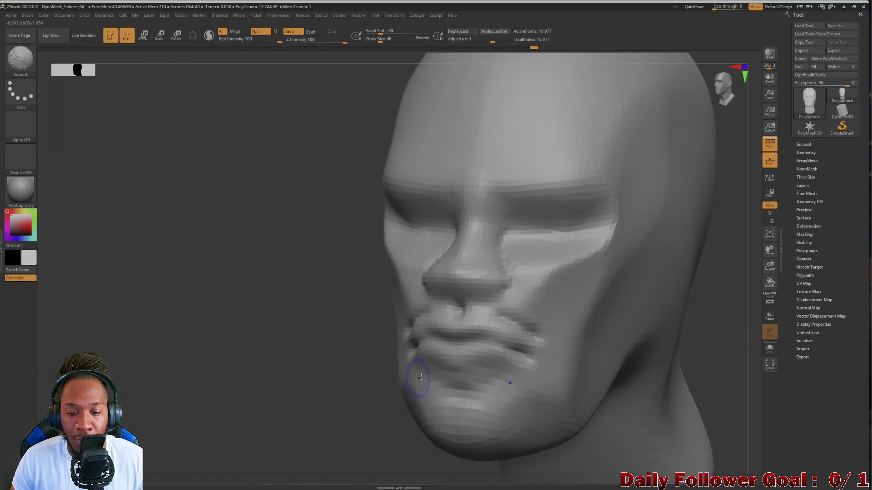
{"action": "mouse_move", "coordinate": [329, 357]}
{"action": "left_mouse_down"}
{"action": "mouse_move", "coordinate": [408, 359]}
{"action": "mouse_move", "coordinate": [386, 326]}
{"action": "left_mouse_up"}
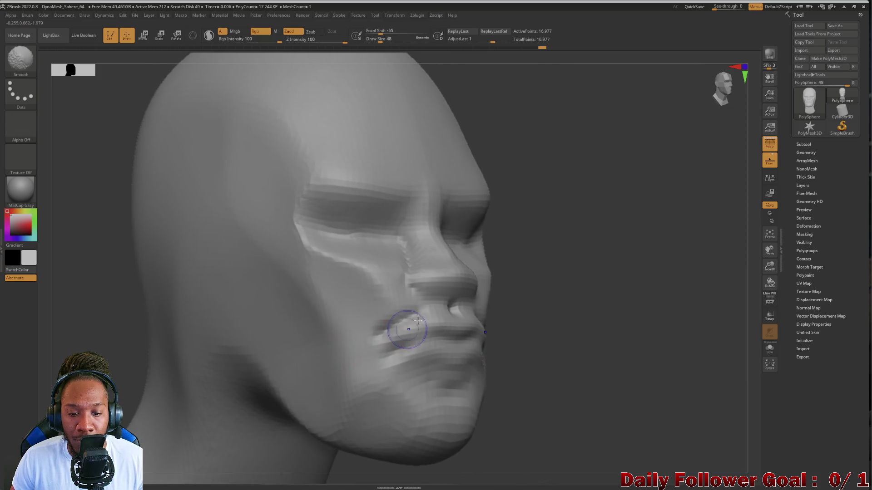
{"action": "mouse_move", "coordinate": [615, 437]}
{"action": "left_mouse_down"}
{"action": "mouse_move", "coordinate": [218, 348]}
{"action": "mouse_move", "coordinate": [210, 360]}
{"action": "mouse_move", "coordinate": [206, 321]}
{"action": "left_mouse_up"}
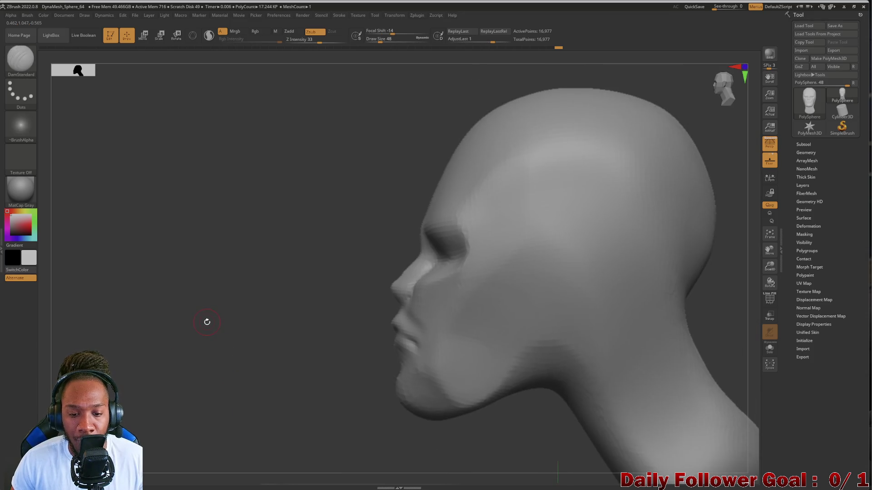
{"action": "mouse_move", "coordinate": [237, 394]}
{"action": "left_mouse_down", "text": "shift"}
{"action": "mouse_move", "coordinate": [233, 372]}
{"action": "mouse_move", "coordinate": [246, 352]}
{"action": "mouse_move", "coordinate": [233, 335]}
{"action": "mouse_move", "coordinate": [428, 311]}
{"action": "left_mouse_up", "text": "shift"}
{"action": "key", "text": "ctrl"}
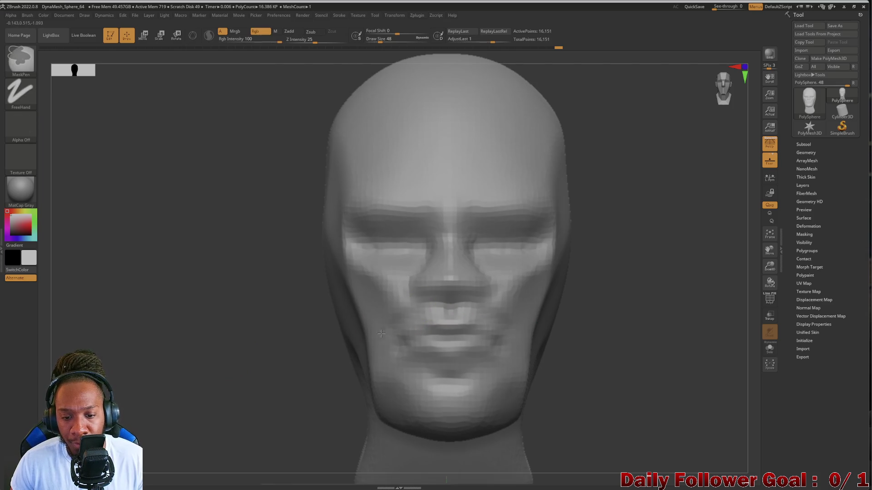
{"action": "key", "text": "ctrl"}
{"action": "mouse_move", "coordinate": [424, 313]}
{"action": "left_mouse_down", "text": "shift"}
{"action": "mouse_move", "coordinate": [444, 311]}
{"action": "mouse_move", "coordinate": [395, 362]}
{"action": "mouse_move", "coordinate": [459, 350]}
{"action": "left_mouse_up", "text": "shift"}
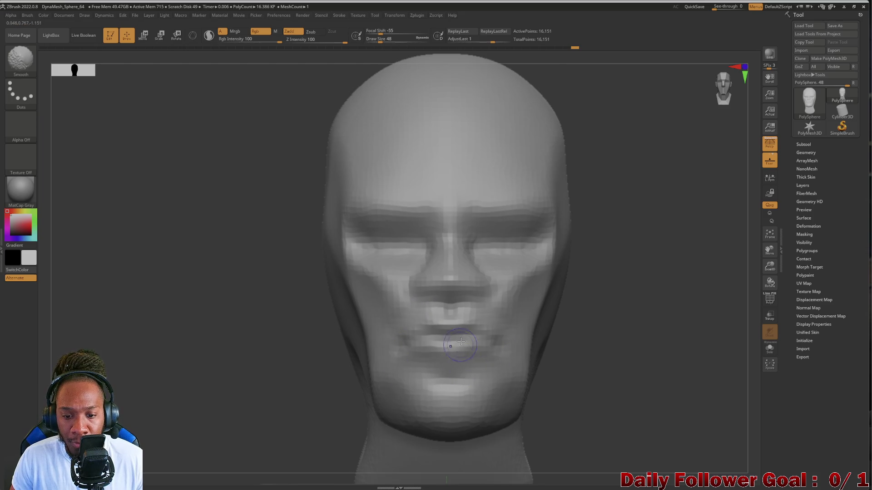
{"action": "mouse_move", "coordinate": [323, 367]}
{"action": "left_mouse_down", "text": "shift"}
{"action": "mouse_move", "coordinate": [189, 362]}
{"action": "mouse_move", "coordinate": [220, 367]}
{"action": "mouse_move", "coordinate": [200, 327]}
{"action": "mouse_move", "coordinate": [227, 345]}
{"action": "mouse_move", "coordinate": [189, 348]}
{"action": "mouse_move", "coordinate": [245, 366]}
{"action": "mouse_move", "coordinate": [203, 363]}
{"action": "mouse_move", "coordinate": [245, 325]}
{"action": "mouse_move", "coordinate": [301, 329]}
{"action": "left_mouse_up", "text": "shift"}
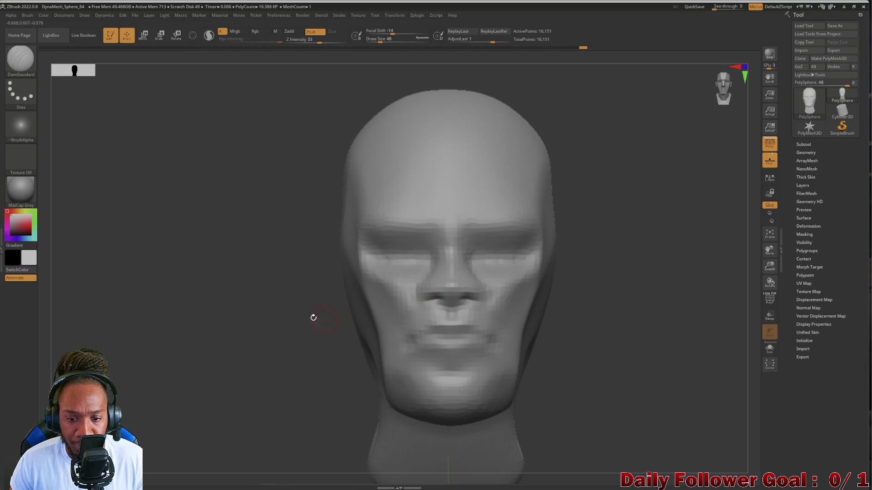
{"action": "left_click_drag", "start_coordinate": [319, 318], "coordinate": [350, 312]}
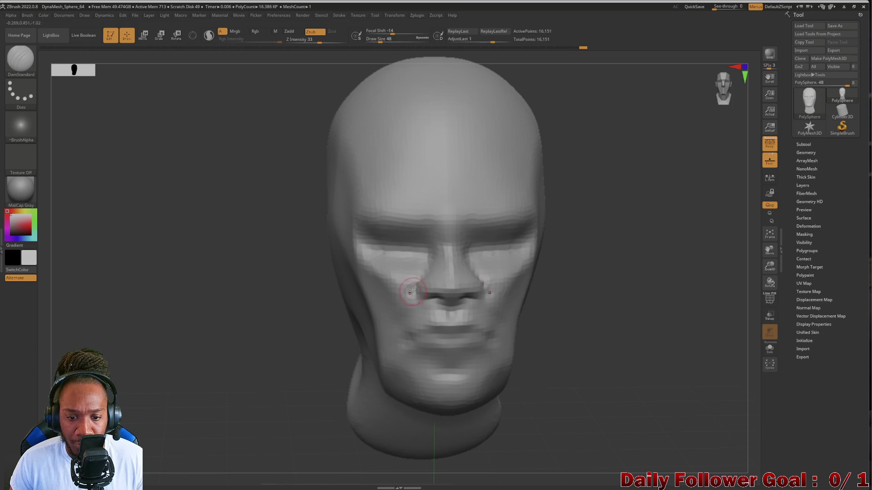
Carve the nostrils under the nose and smooth the surrounding area
{"action": "mouse_move", "coordinate": [261, 413]}
{"action": "left_mouse_down"}
{"action": "mouse_move", "coordinate": [251, 350]}
{"action": "mouse_move", "coordinate": [444, 296]}
{"action": "left_mouse_up"}
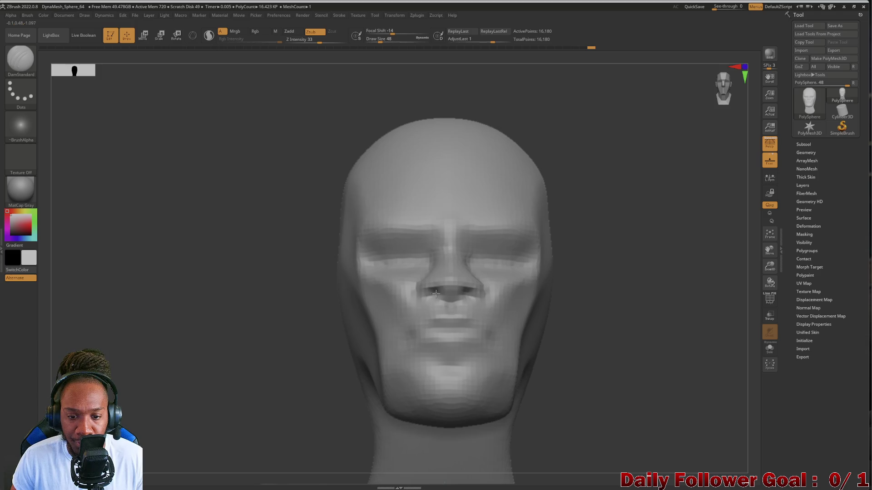
{"action": "mouse_move", "coordinate": [185, 373]}
{"action": "left_mouse_down"}
{"action": "mouse_move", "coordinate": [184, 364]}
{"action": "mouse_move", "coordinate": [222, 354]}
{"action": "left_mouse_up"}
{"action": "key", "text": "shift"}
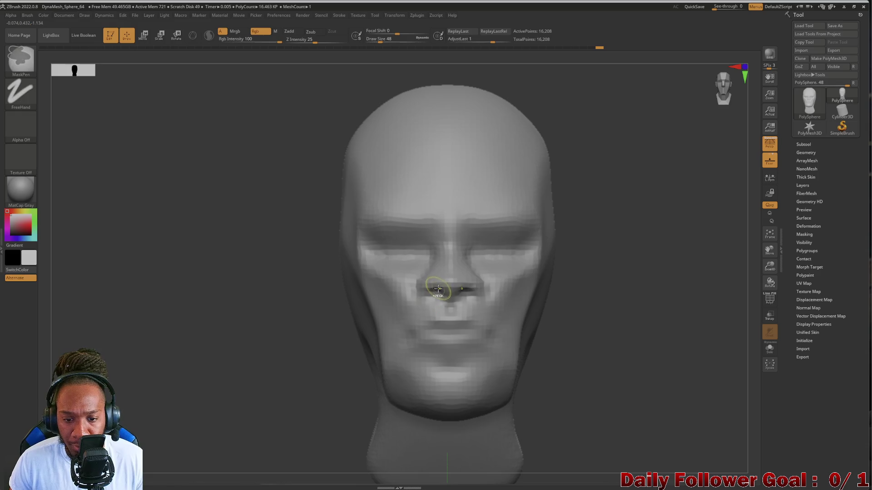
{"action": "mouse_move", "coordinate": [314, 288]}
{"action": "left_mouse_down"}
{"action": "mouse_move", "coordinate": [259, 339]}
{"action": "mouse_move", "coordinate": [412, 335]}
{"action": "left_mouse_up"}
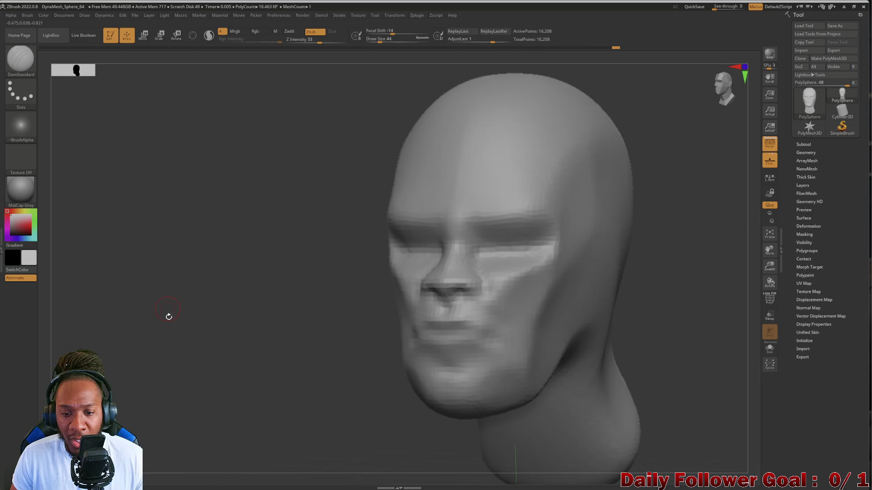
{"action": "left_click_drag", "start_coordinate": [168, 309], "coordinate": [160, 360]}
{"action": "left_click_drag", "start_coordinate": [129, 285], "coordinate": [138, 285], "text": "shift"}
{"action": "mouse_move", "coordinate": [158, 341]}
{"action": "left_mouse_down"}
{"action": "mouse_move", "coordinate": [146, 331]}
{"action": "mouse_move", "coordinate": [148, 366]}
{"action": "mouse_move", "coordinate": [170, 359]}
{"action": "mouse_move", "coordinate": [151, 342]}
{"action": "left_mouse_up"}
{"action": "mouse_move", "coordinate": [336, 443]}
{"action": "left_mouse_down"}
{"action": "mouse_move", "coordinate": [340, 430]}
{"action": "mouse_move", "coordinate": [224, 268]}
{"action": "left_mouse_up"}
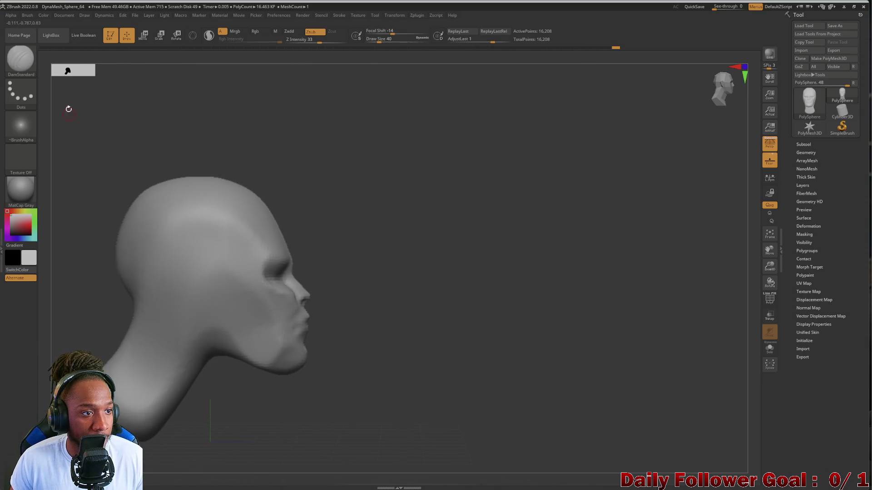
{"action": "left_click", "coordinate": [20, 59]}
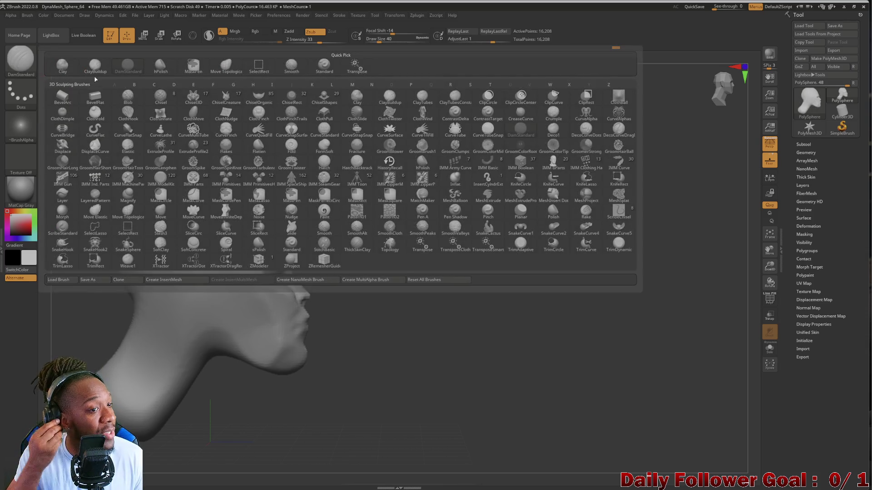
Build up a rough ear on the side of the head with a clay brush
{"action": "left_click", "coordinate": [95, 67]}
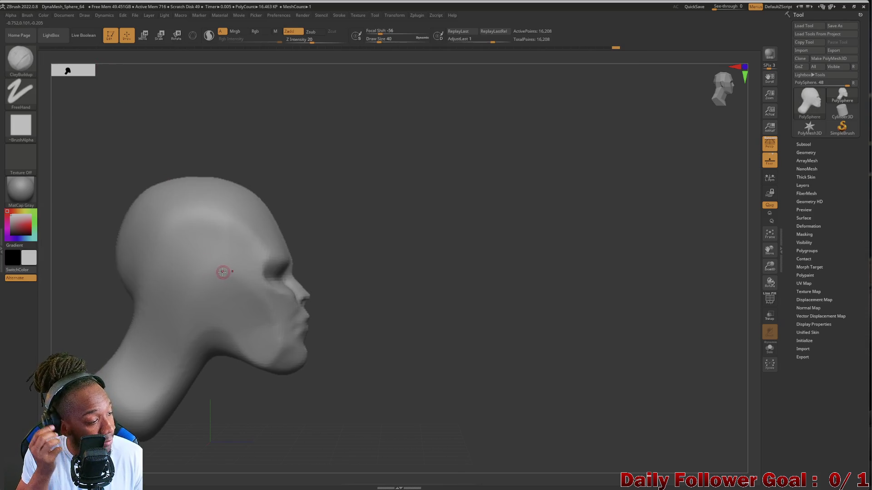
{"action": "key", "text": "bracketright"}
{"action": "key", "text": "bracketright"}
{"action": "left_click", "coordinate": [224, 265]}
{"action": "left_click_drag", "start_coordinate": [224, 266], "coordinate": [220, 263]}
{"action": "key", "text": "bracketleft"}
{"action": "key", "text": "bracketleft"}
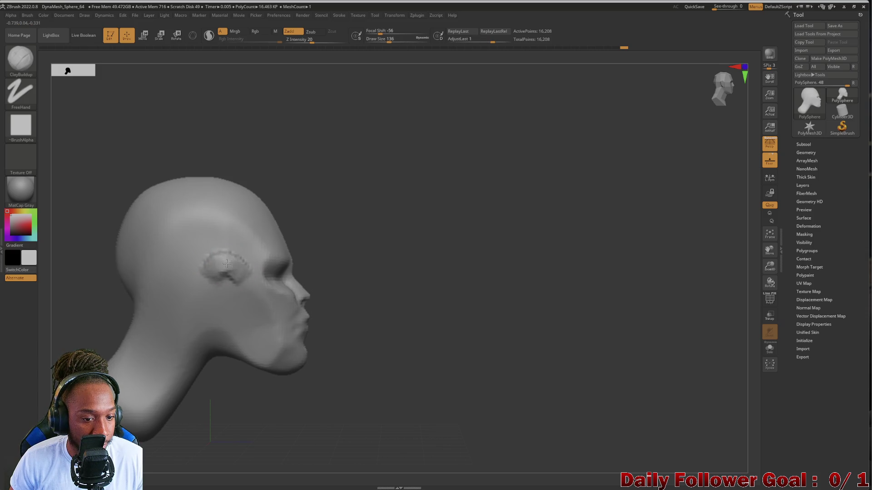
{"action": "mouse_move", "coordinate": [210, 254]}
{"action": "left_mouse_down"}
{"action": "mouse_move", "coordinate": [225, 317]}
{"action": "mouse_move", "coordinate": [211, 271]}
{"action": "left_mouse_up"}
{"action": "mouse_move", "coordinate": [339, 330]}
{"action": "left_mouse_down"}
{"action": "mouse_move", "coordinate": [217, 298]}
{"action": "mouse_move", "coordinate": [230, 304]}
{"action": "mouse_move", "coordinate": [222, 293]}
{"action": "left_mouse_up"}
{"action": "mouse_move", "coordinate": [167, 274]}
{"action": "left_mouse_down"}
{"action": "mouse_move", "coordinate": [93, 292]}
{"action": "mouse_move", "coordinate": [206, 262]}
{"action": "mouse_move", "coordinate": [187, 269]}
{"action": "mouse_move", "coordinate": [193, 290]}
{"action": "mouse_move", "coordinate": [209, 295]}
{"action": "mouse_move", "coordinate": [200, 286]}
{"action": "left_mouse_up"}
Refine the ear with short DamStandard strokes and smooth the ear area
{"action": "key", "text": "b"}
{"action": "key", "text": "d"}
{"action": "key", "text": "s"}
{"action": "mouse_move", "coordinate": [121, 196]}
{"action": "left_mouse_down"}
{"action": "mouse_move", "coordinate": [61, 242]}
{"action": "mouse_move", "coordinate": [189, 259]}
{"action": "mouse_move", "coordinate": [186, 283]}
{"action": "left_mouse_up"}
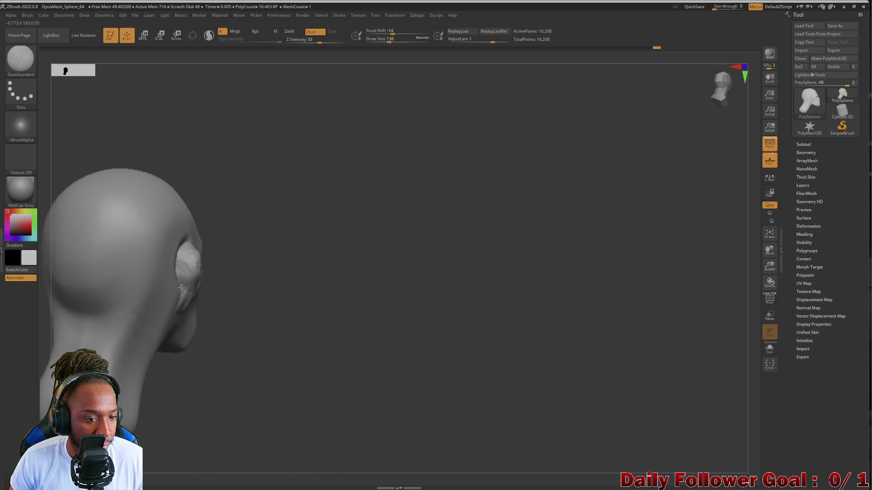
{"action": "mouse_move", "coordinate": [353, 294]}
{"action": "left_mouse_down"}
{"action": "mouse_move", "coordinate": [197, 261]}
{"action": "mouse_move", "coordinate": [204, 275]}
{"action": "left_mouse_up"}
{"action": "mouse_move", "coordinate": [144, 275]}
{"action": "left_mouse_down"}
{"action": "mouse_move", "coordinate": [72, 295]}
{"action": "mouse_move", "coordinate": [92, 290]}
{"action": "mouse_move", "coordinate": [97, 306]}
{"action": "mouse_move", "coordinate": [190, 284]}
{"action": "left_mouse_up"}
{"action": "mouse_move", "coordinate": [270, 252]}
{"action": "left_mouse_down", "text": "shift"}
{"action": "mouse_move", "coordinate": [290, 271]}
{"action": "mouse_move", "coordinate": [285, 262]}
{"action": "left_mouse_up", "text": "shift"}
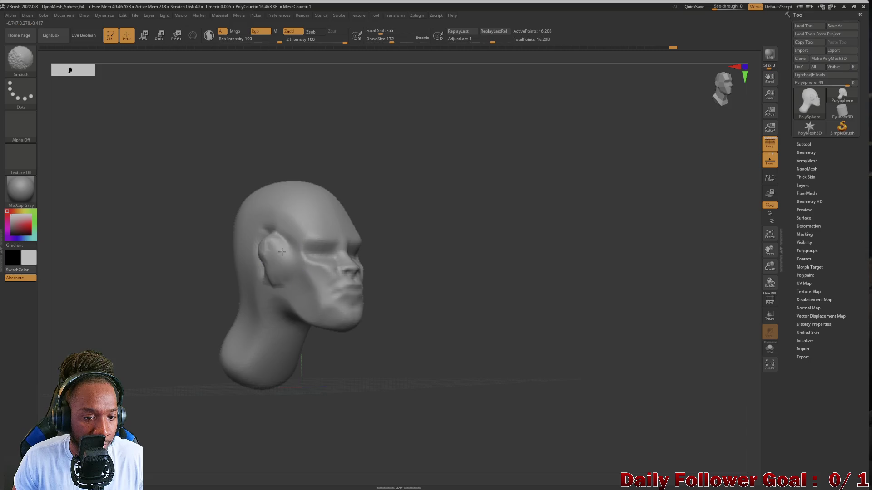
{"action": "mouse_move", "coordinate": [194, 258]}
{"action": "left_mouse_down"}
{"action": "mouse_move", "coordinate": [209, 254]}
{"action": "mouse_move", "coordinate": [404, 325]}
{"action": "mouse_move", "coordinate": [154, 260]}
{"action": "mouse_move", "coordinate": [171, 281]}
{"action": "mouse_move", "coordinate": [181, 321]}
{"action": "mouse_move", "coordinate": [236, 309]}
{"action": "left_mouse_up"}
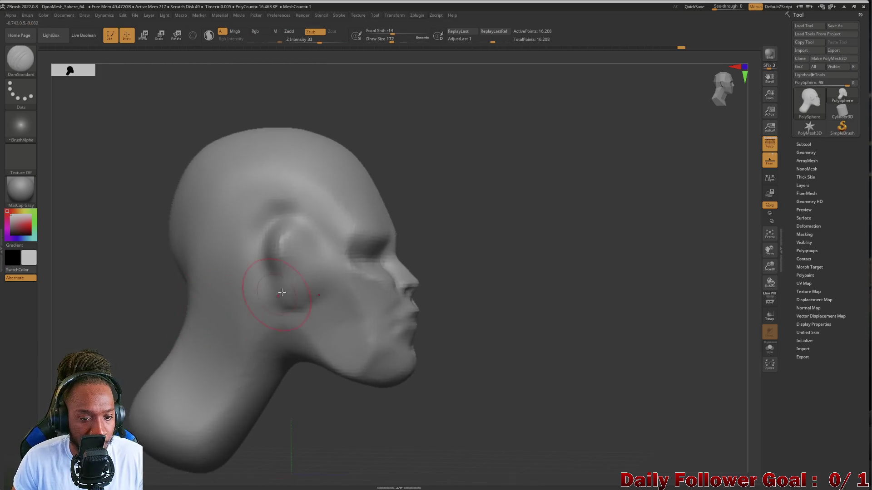
{"action": "key", "text": "shift"}
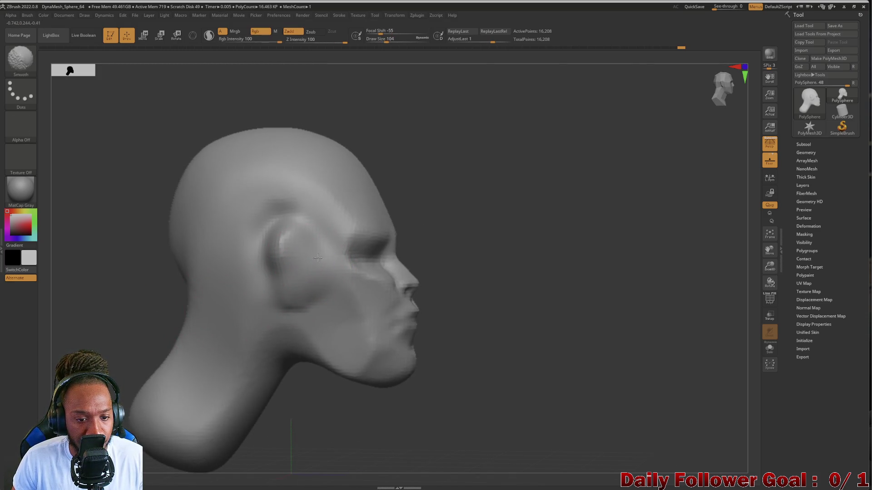
{"action": "mouse_move", "coordinate": [154, 268]}
{"action": "left_mouse_down", "text": "shift"}
{"action": "mouse_move", "coordinate": [90, 259]}
{"action": "mouse_move", "coordinate": [132, 218]}
{"action": "mouse_move", "coordinate": [75, 84]}
{"action": "left_mouse_up", "text": "shift"}
{"action": "left_click", "coordinate": [28, 60]}
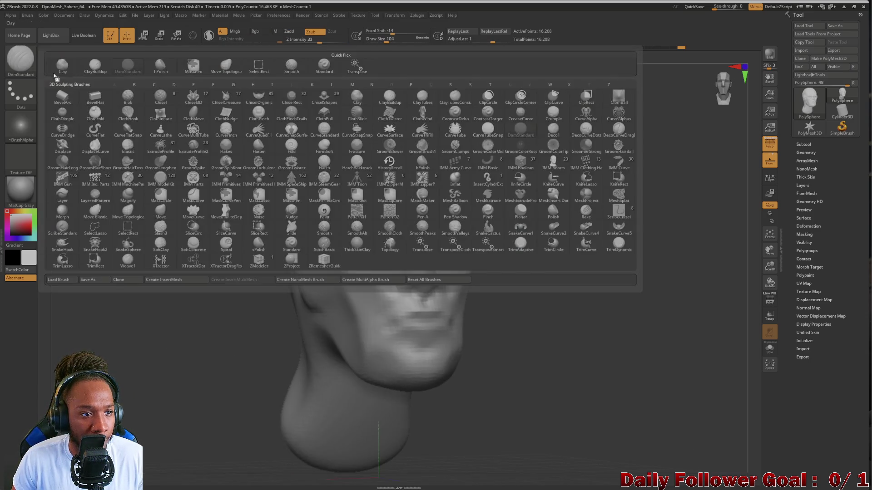
Pull both ears up and reshape them symmetrically with Move Topological
{"action": "left_click", "coordinate": [220, 70]}
{"action": "left_click_drag", "start_coordinate": [171, 228], "coordinate": [263, 253]}
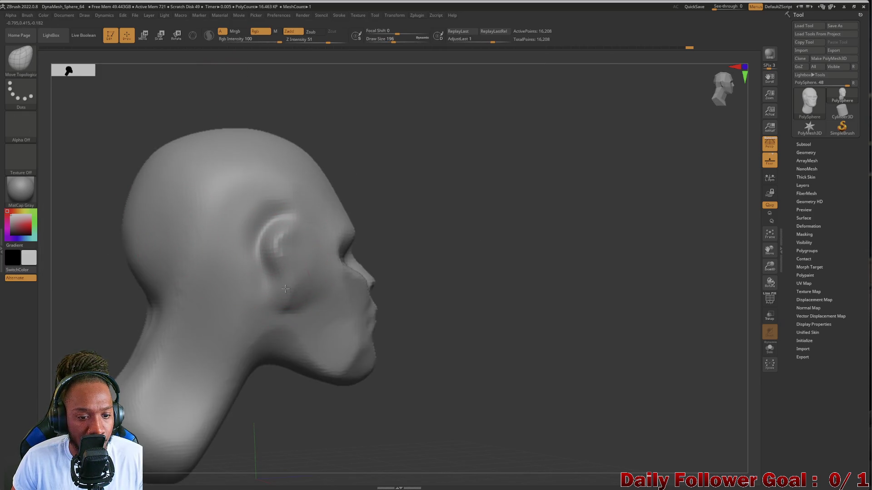
{"action": "left_click_drag", "start_coordinate": [282, 255], "coordinate": [277, 240]}
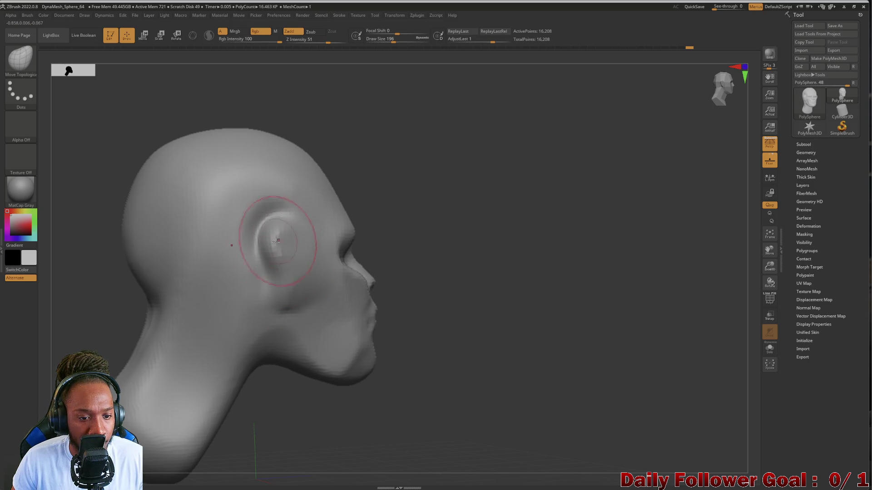
{"action": "mouse_move", "coordinate": [410, 230]}
{"action": "left_mouse_down"}
{"action": "mouse_move", "coordinate": [254, 247]}
{"action": "mouse_move", "coordinate": [159, 273]}
{"action": "mouse_move", "coordinate": [206, 306]}
{"action": "mouse_move", "coordinate": [195, 298]}
{"action": "left_mouse_up"}
{"action": "key", "text": "f"}
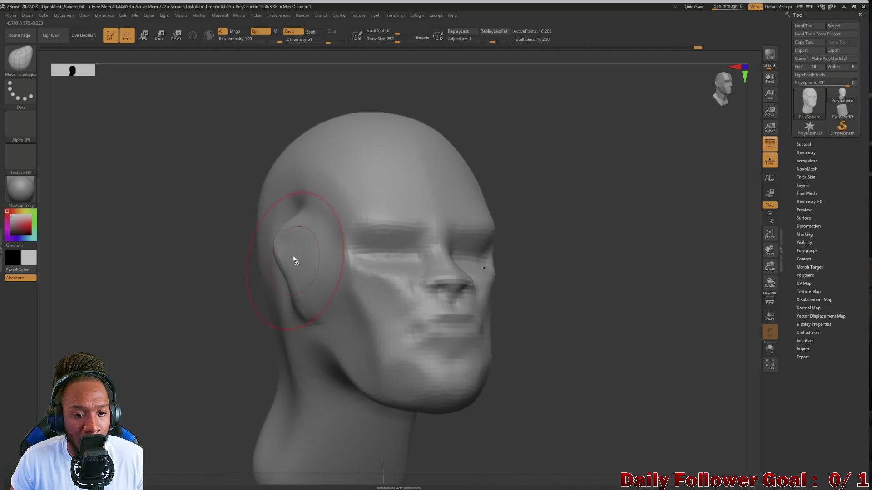
{"action": "left_click_drag", "start_coordinate": [281, 243], "coordinate": [277, 223]}
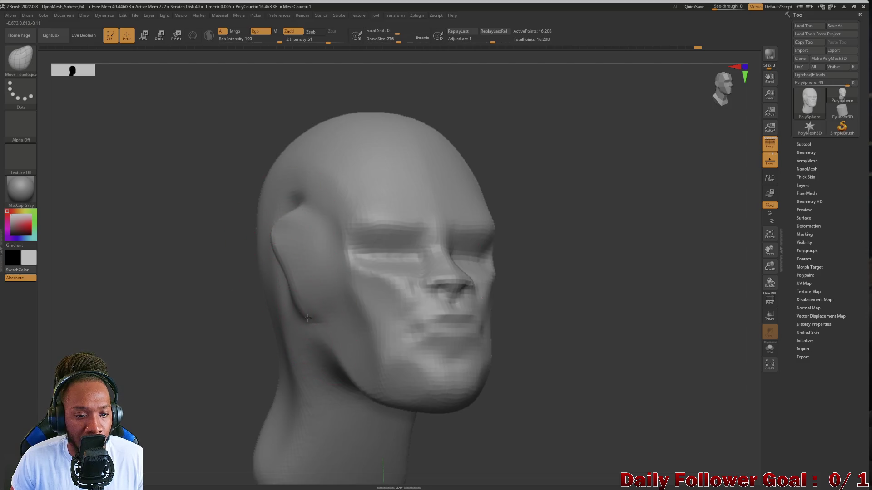
{"action": "mouse_move", "coordinate": [214, 297]}
{"action": "left_mouse_down"}
{"action": "mouse_move", "coordinate": [170, 290]}
{"action": "mouse_move", "coordinate": [222, 289]}
{"action": "mouse_move", "coordinate": [211, 290]}
{"action": "left_mouse_up"}
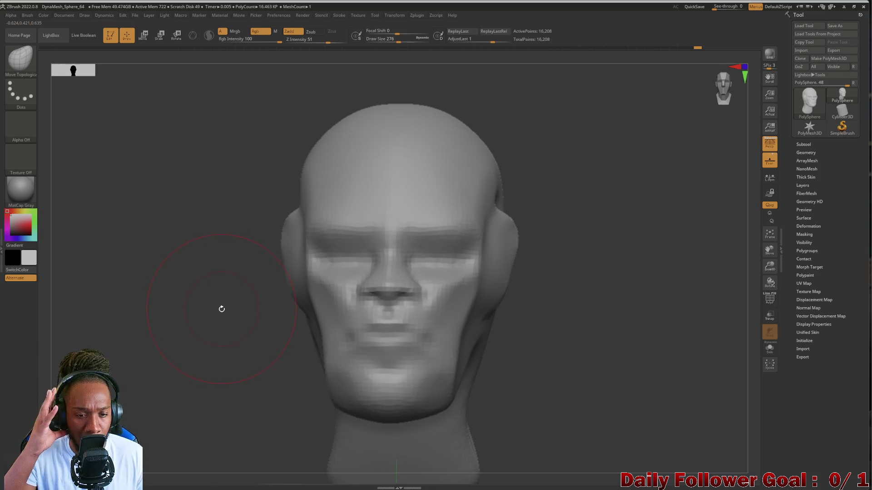
{"action": "mouse_move", "coordinate": [290, 222]}
{"action": "left_mouse_down"}
{"action": "mouse_move", "coordinate": [296, 248]}
{"action": "mouse_move", "coordinate": [210, 263]}
{"action": "mouse_move", "coordinate": [275, 270]}
{"action": "left_mouse_up"}
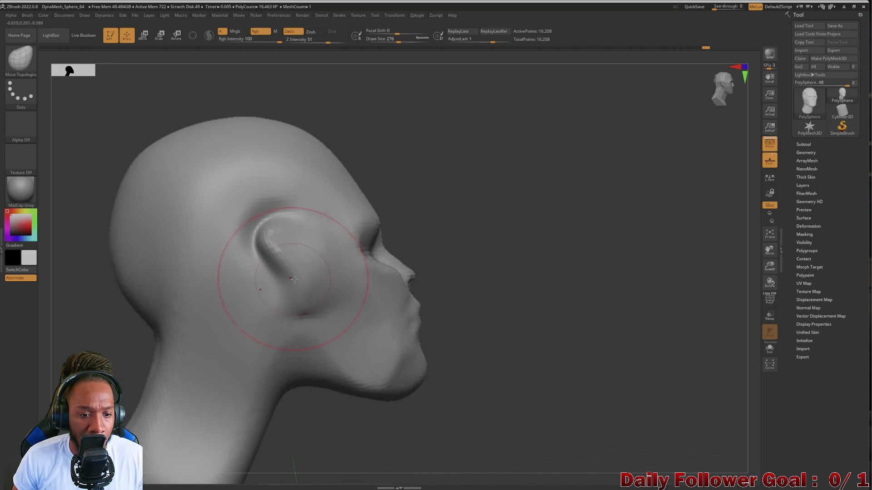
Smooth the jaw and ear outline inward and shape a vertical crease near the ear
{"action": "left_click_drag", "start_coordinate": [436, 272], "coordinate": [181, 281], "text": "shift"}
{"action": "left_click_drag", "start_coordinate": [277, 309], "coordinate": [291, 312]}
{"action": "mouse_move", "coordinate": [156, 366]}
{"action": "left_mouse_down"}
{"action": "mouse_move", "coordinate": [179, 296]}
{"action": "mouse_move", "coordinate": [144, 306]}
{"action": "left_mouse_up"}
{"action": "left_click_drag", "start_coordinate": [269, 290], "coordinate": [271, 265]}
{"action": "mouse_move", "coordinate": [184, 272]}
{"action": "left_mouse_down", "text": "shift"}
{"action": "mouse_move", "coordinate": [122, 294]}
{"action": "mouse_move", "coordinate": [218, 263]}
{"action": "left_mouse_up", "text": "shift"}
{"action": "mouse_move", "coordinate": [181, 295]}
{"action": "left_mouse_down", "text": "shift"}
{"action": "mouse_move", "coordinate": [100, 294]}
{"action": "mouse_move", "coordinate": [113, 340]}
{"action": "mouse_move", "coordinate": [134, 319]}
{"action": "mouse_move", "coordinate": [129, 312]}
{"action": "mouse_move", "coordinate": [168, 325]}
{"action": "mouse_move", "coordinate": [155, 331]}
{"action": "left_mouse_up", "text": "shift"}
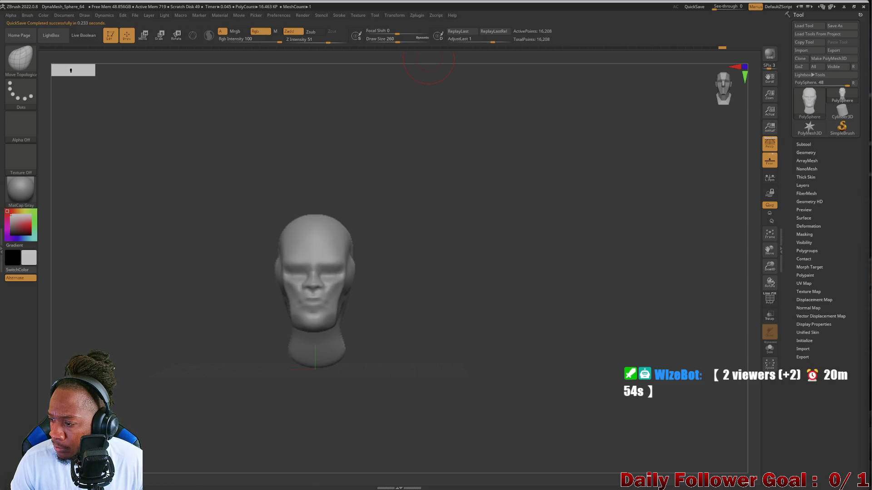
Bring the Google Images search for bald woman references forward over ZBrush
{"action": "key", "text": "alt+Tab"}
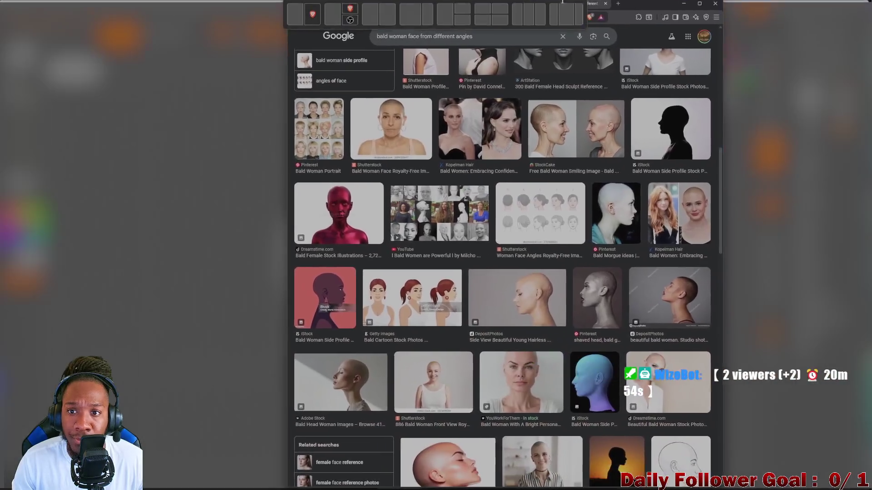
Maximize the browser window showing the bald-woman image results
{"action": "left_click_drag", "start_coordinate": [562, 12], "coordinate": [561, 21]}
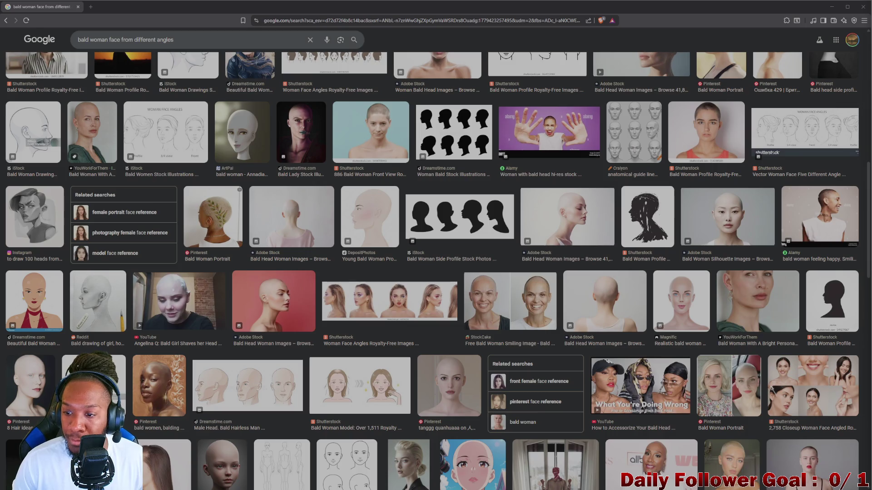
Browse up and down through the bald-woman reference results
{"action": "scroll", "coordinate": [715, 220], "scroll_direction": "down", "scroll_amount": 2}
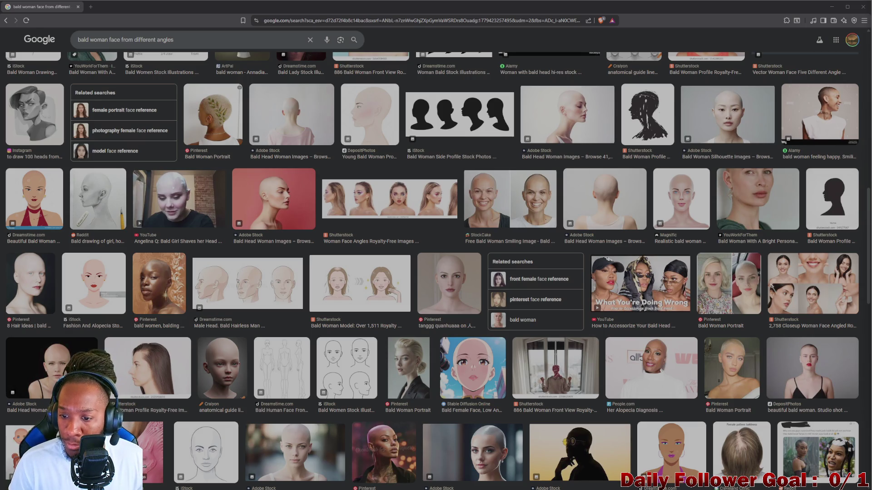
{"action": "scroll", "coordinate": [720, 306], "scroll_direction": "down", "scroll_amount": 2}
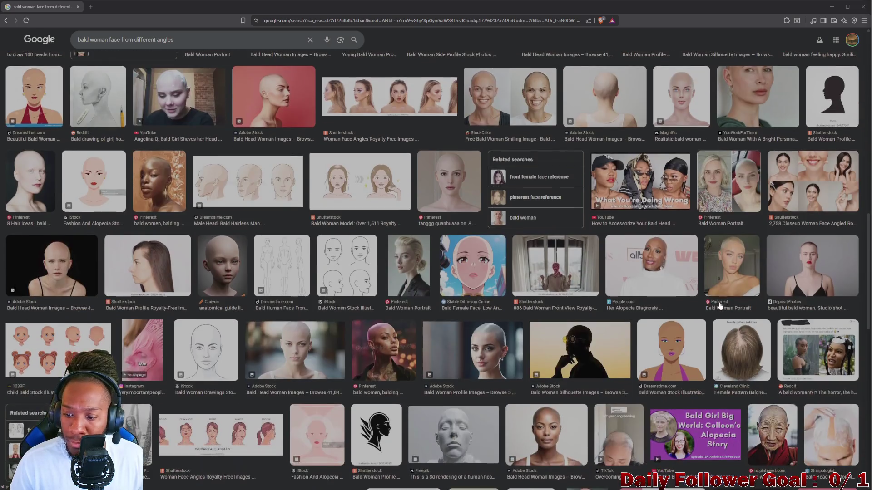
{"action": "scroll", "coordinate": [719, 306], "scroll_direction": "down", "scroll_amount": 3}
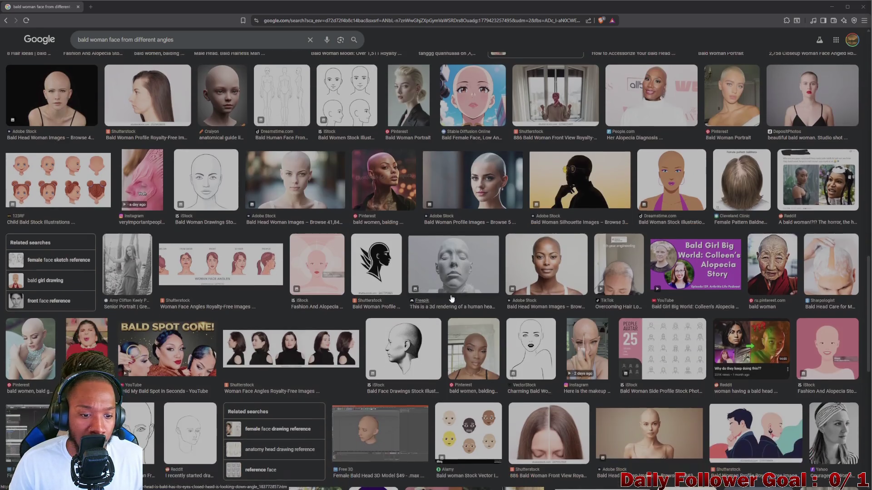
{"action": "scroll", "coordinate": [476, 295], "scroll_direction": "up", "scroll_amount": 2}
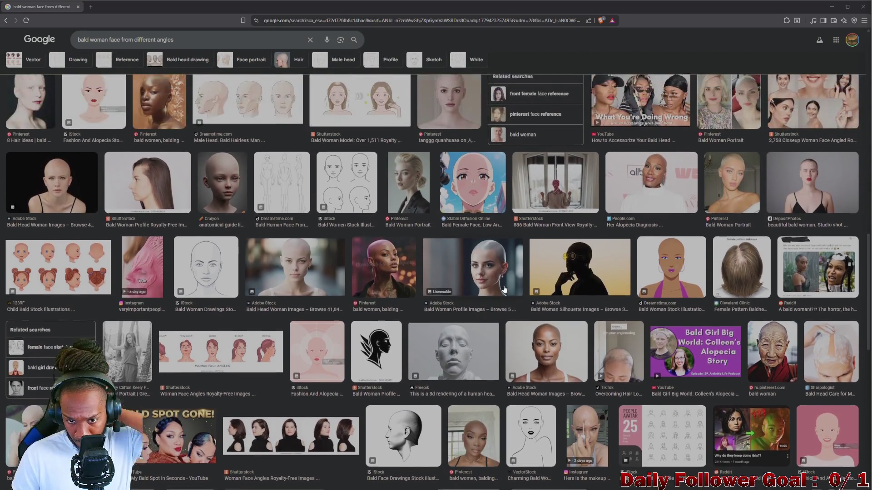
{"action": "scroll", "coordinate": [504, 289], "scroll_direction": "up", "scroll_amount": 6}
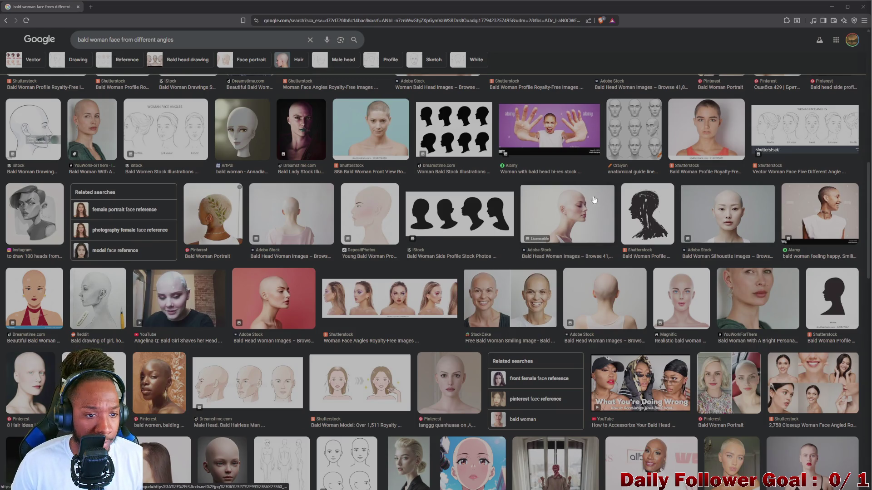
{"action": "scroll", "coordinate": [195, 245], "scroll_direction": "down", "scroll_amount": 2}
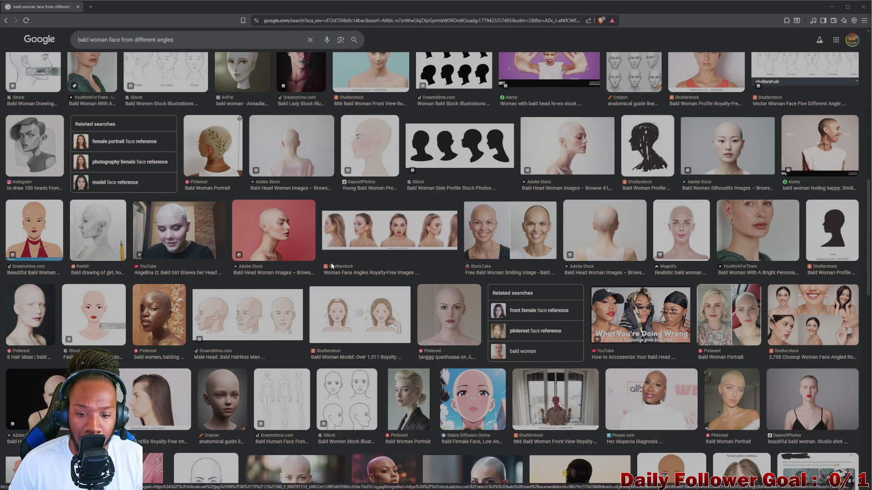
{"action": "scroll", "coordinate": [406, 274], "scroll_direction": "down", "scroll_amount": 2}
{"action": "scroll", "coordinate": [406, 274], "scroll_direction": "down", "scroll_amount": 1}
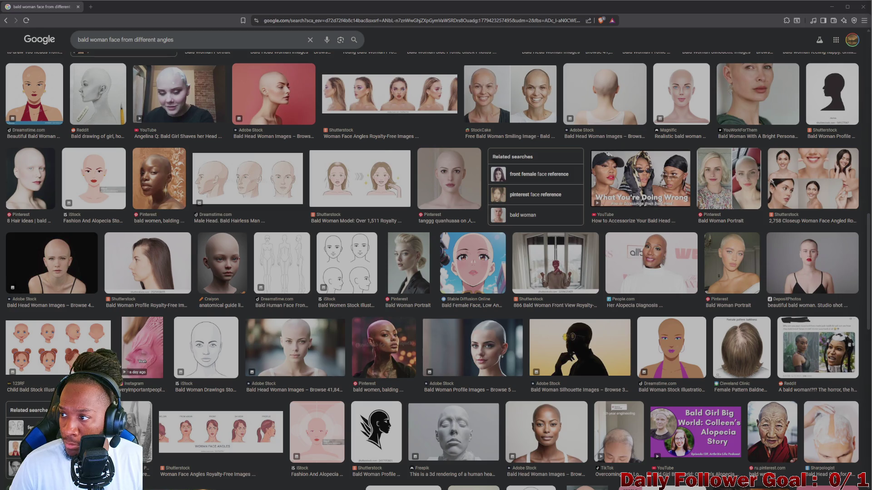
{"action": "scroll", "coordinate": [584, 262], "scroll_direction": "down", "scroll_amount": 2}
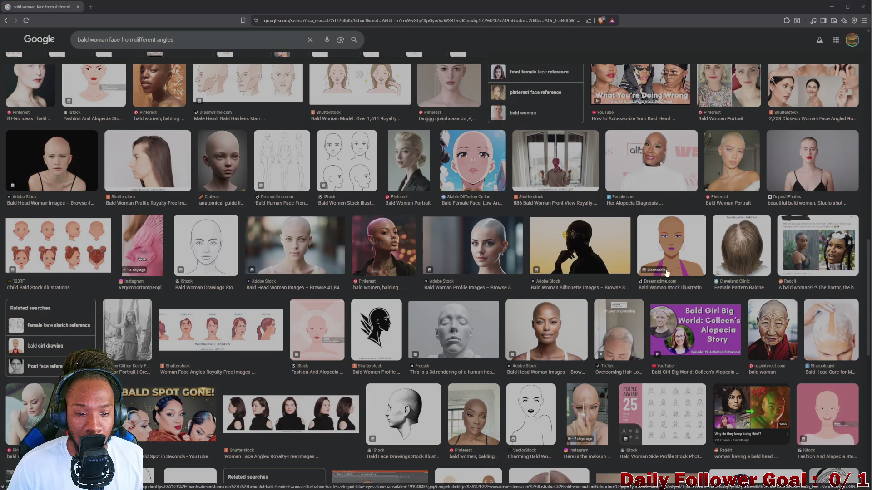
{"action": "scroll", "coordinate": [623, 313], "scroll_direction": "down", "scroll_amount": 4}
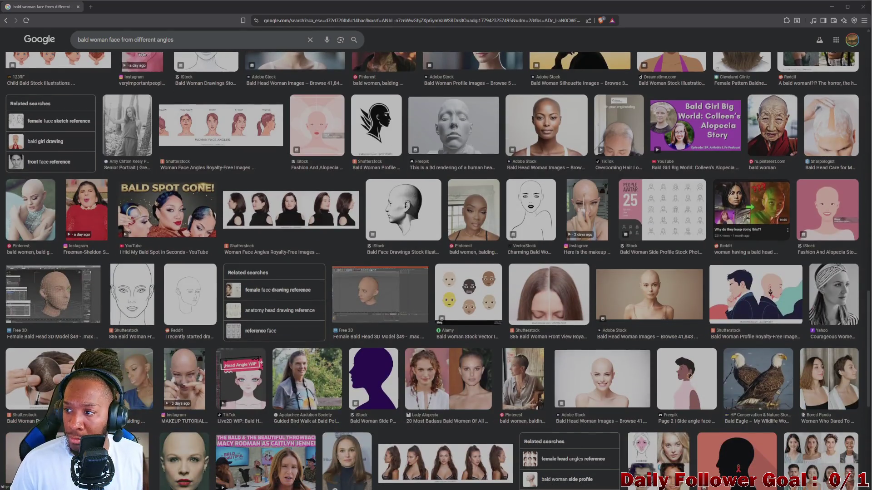
{"action": "scroll", "coordinate": [650, 249], "scroll_direction": "down", "scroll_amount": 4}
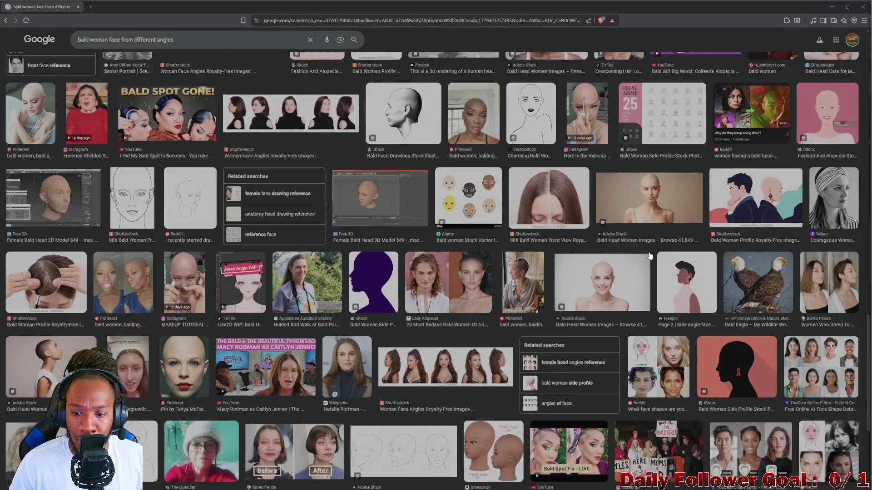
{"action": "scroll", "coordinate": [577, 247], "scroll_direction": "down", "scroll_amount": 2}
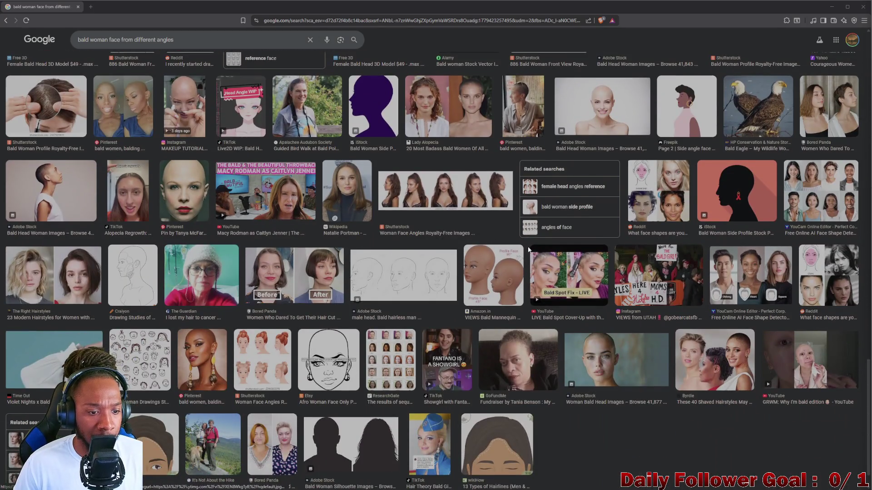
{"action": "scroll", "coordinate": [456, 260], "scroll_direction": "down", "scroll_amount": 1}
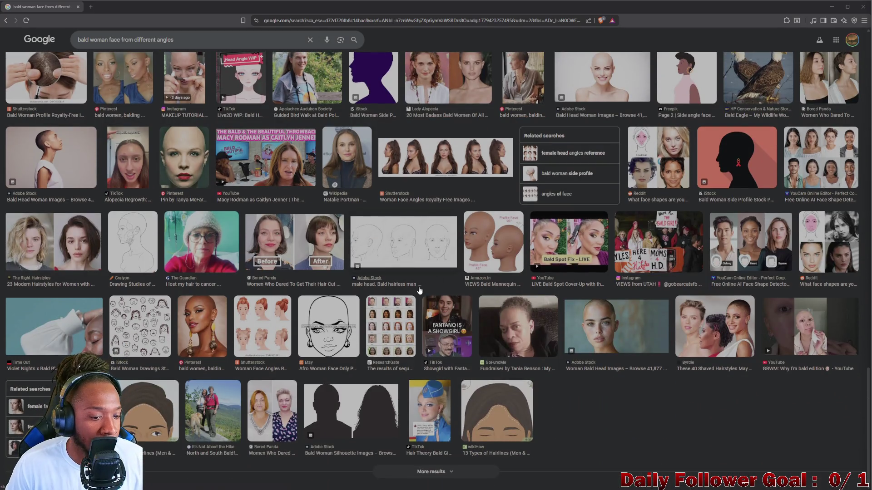
{"action": "scroll", "coordinate": [420, 283], "scroll_direction": "up", "scroll_amount": 8}
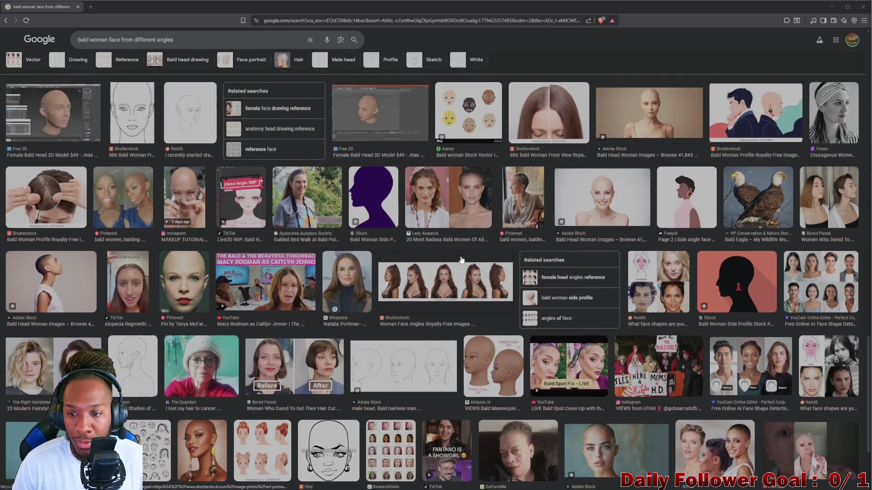
{"action": "scroll", "coordinate": [398, 247], "scroll_direction": "up", "scroll_amount": 8}
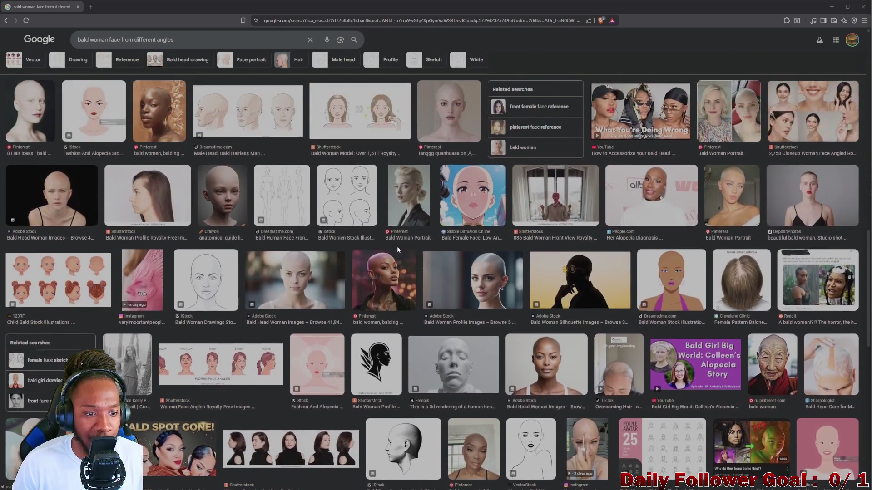
{"action": "scroll", "coordinate": [399, 248], "scroll_direction": "up", "scroll_amount": 4}
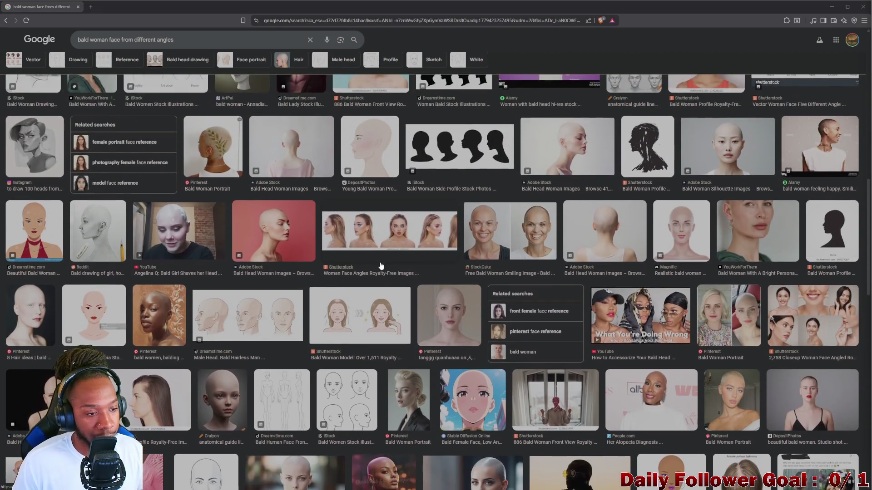
{"action": "scroll", "coordinate": [377, 268], "scroll_direction": "up", "scroll_amount": 5}
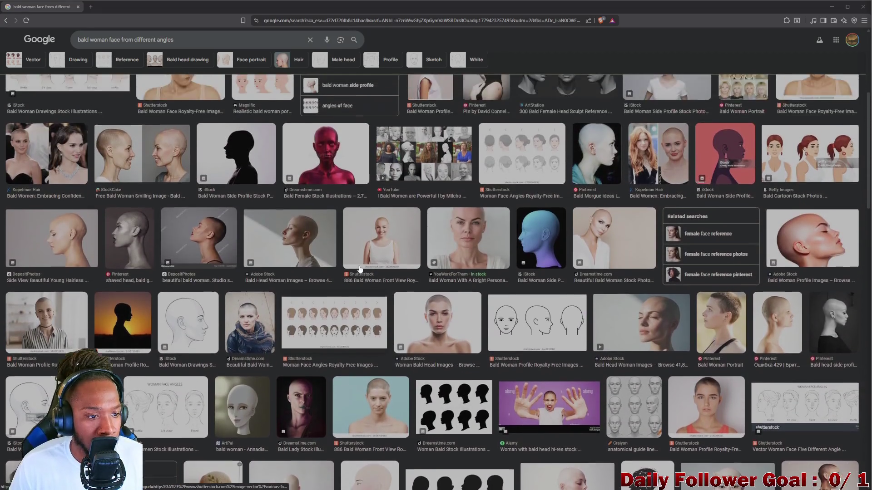
{"action": "scroll", "coordinate": [207, 282], "scroll_direction": "up", "scroll_amount": 2}
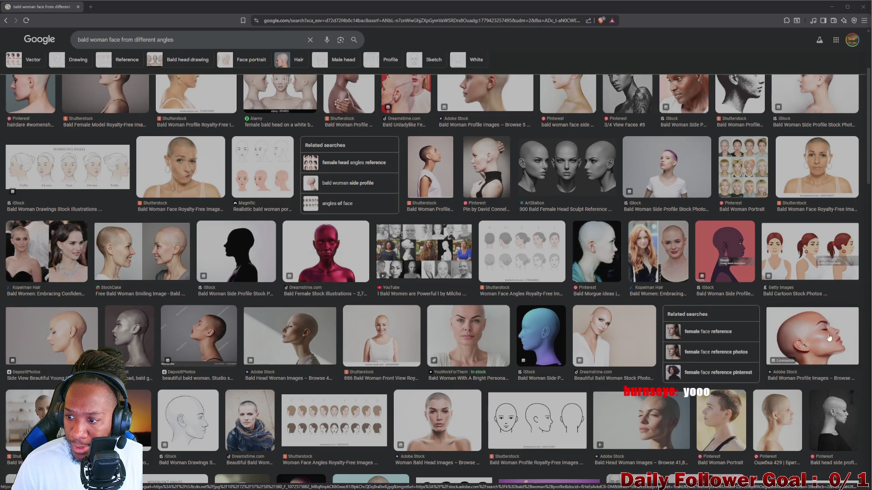
{"action": "scroll", "coordinate": [788, 323], "scroll_direction": "up", "scroll_amount": 2}
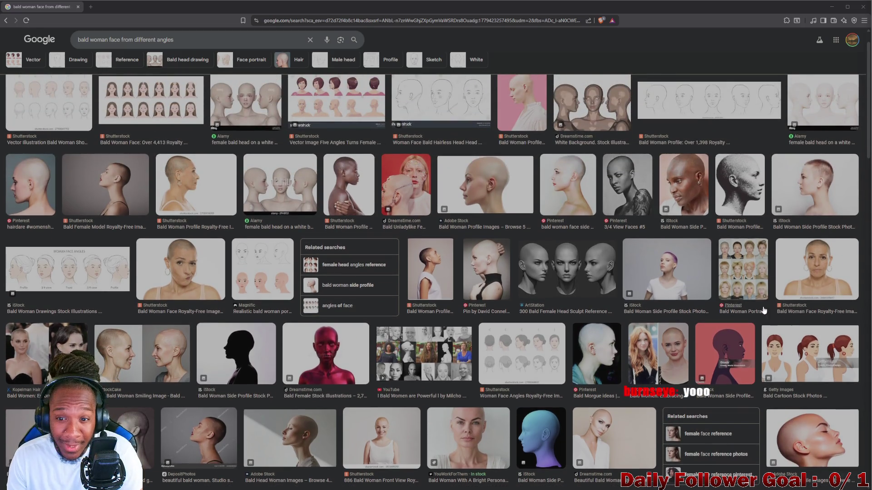
{"action": "scroll", "coordinate": [470, 250], "scroll_direction": "up", "scroll_amount": 1}
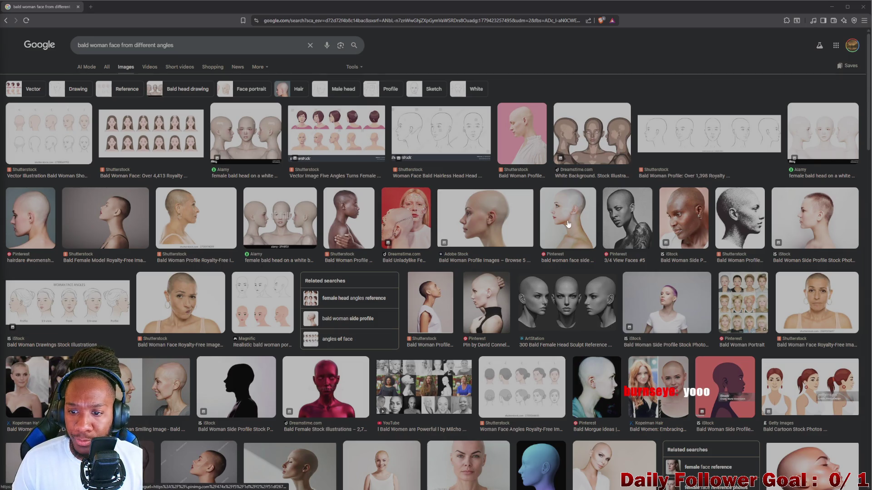
Preview and close the Dreamstime three-head, Alamy render and side-profile images
{"action": "left_click", "coordinate": [612, 151]}
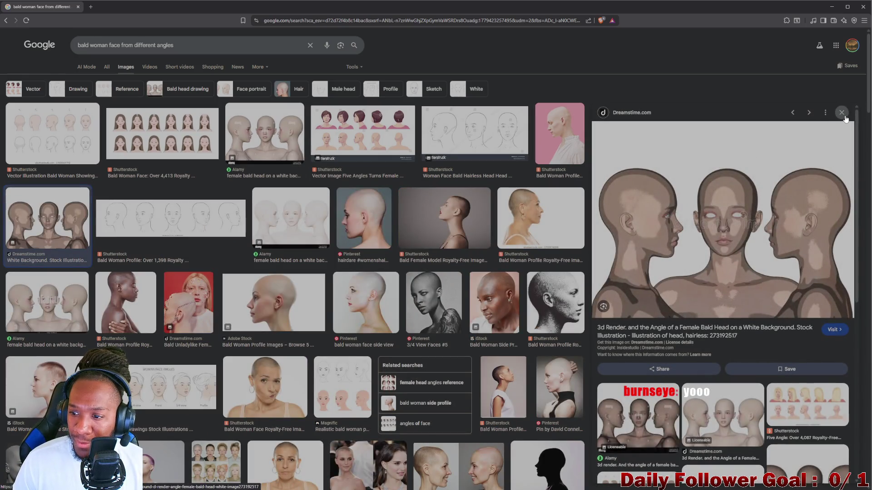
{"action": "left_click", "coordinate": [842, 112]}
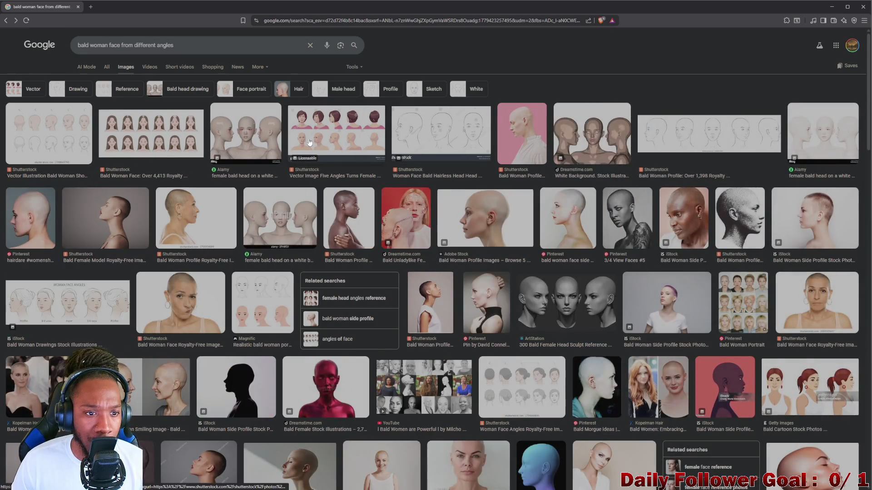
{"action": "left_click", "coordinate": [248, 137]}
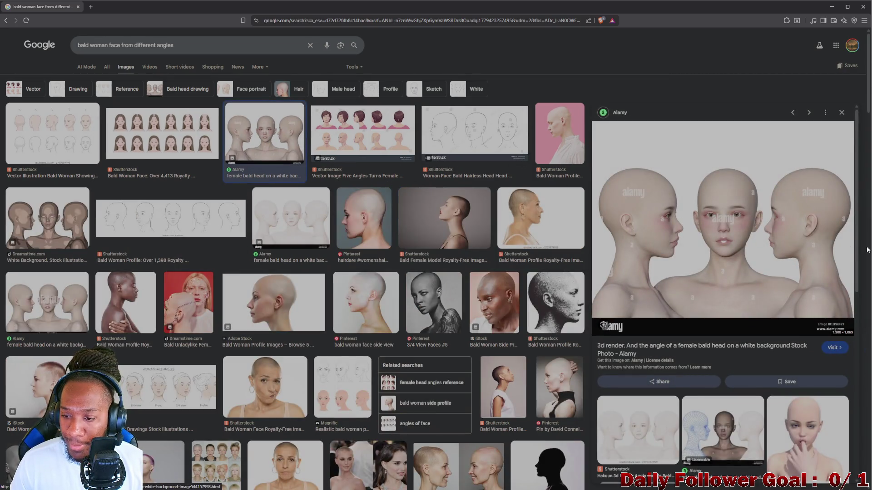
{"action": "left_click", "coordinate": [841, 113]}
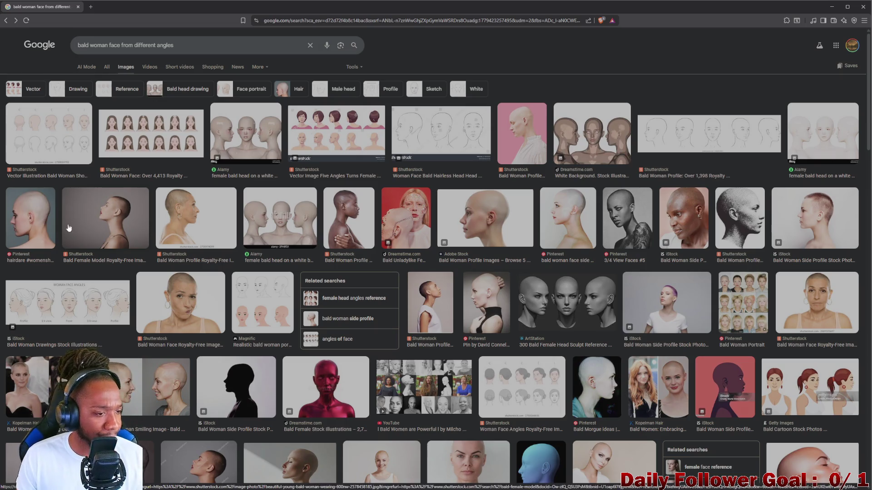
{"action": "left_click", "coordinate": [109, 227]}
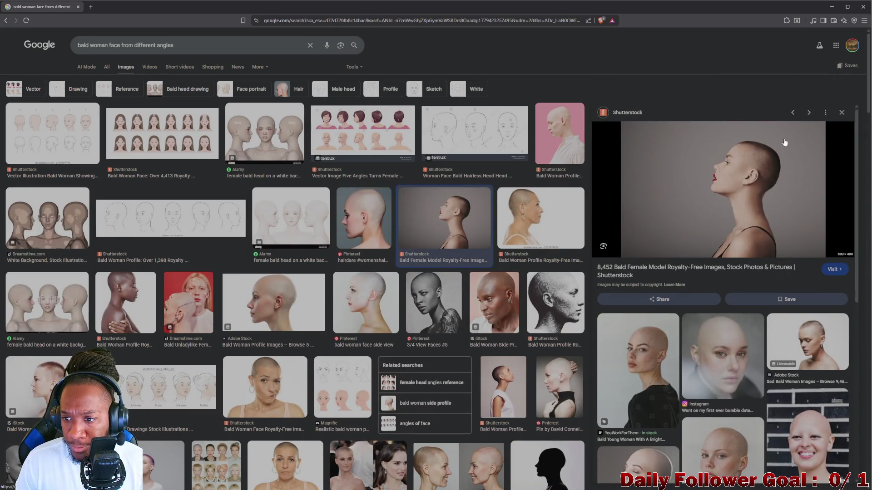
{"action": "left_click", "coordinate": [841, 113]}
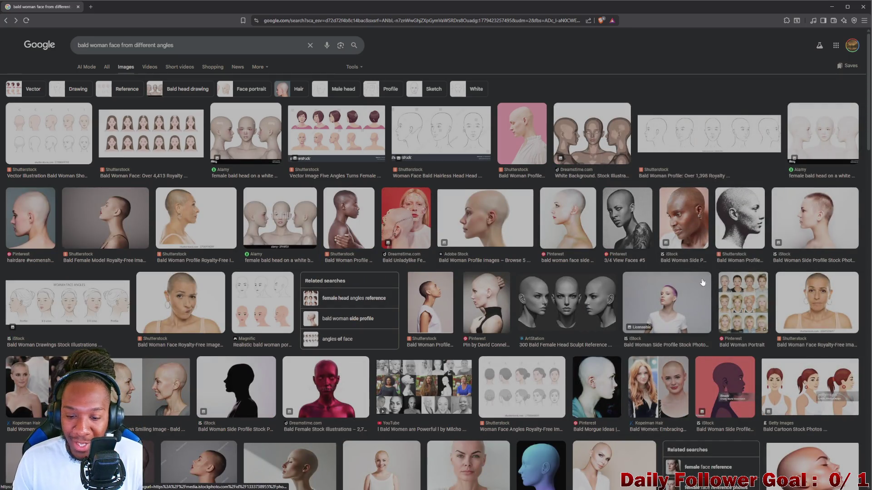
Scroll further and preview the front-facing bald woman Pinterest image
{"action": "scroll", "coordinate": [546, 310], "scroll_direction": "down", "scroll_amount": 4}
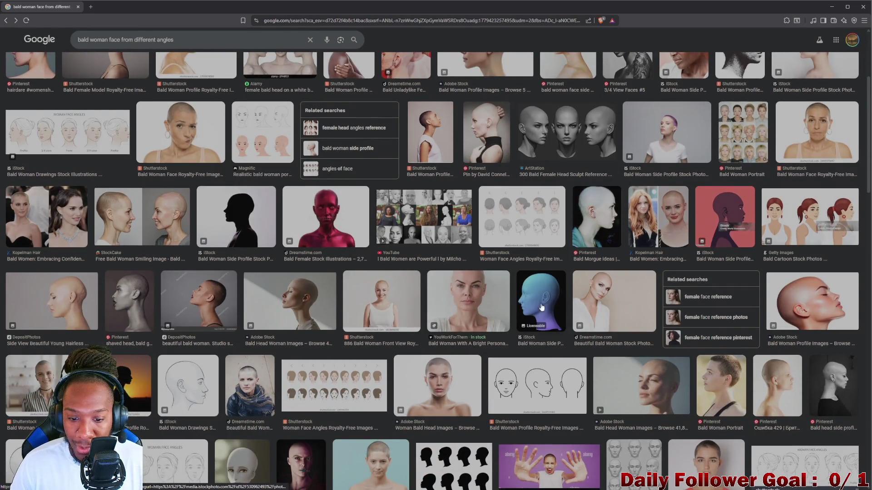
{"action": "scroll", "coordinate": [439, 314], "scroll_direction": "down", "scroll_amount": 3}
{"action": "scroll", "coordinate": [312, 298], "scroll_direction": "down", "scroll_amount": 3}
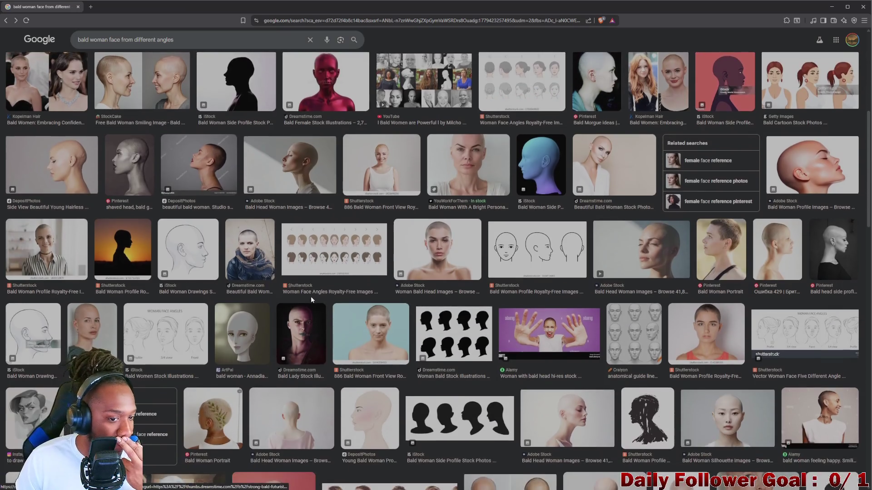
{"action": "scroll", "coordinate": [308, 297], "scroll_direction": "down", "scroll_amount": 2}
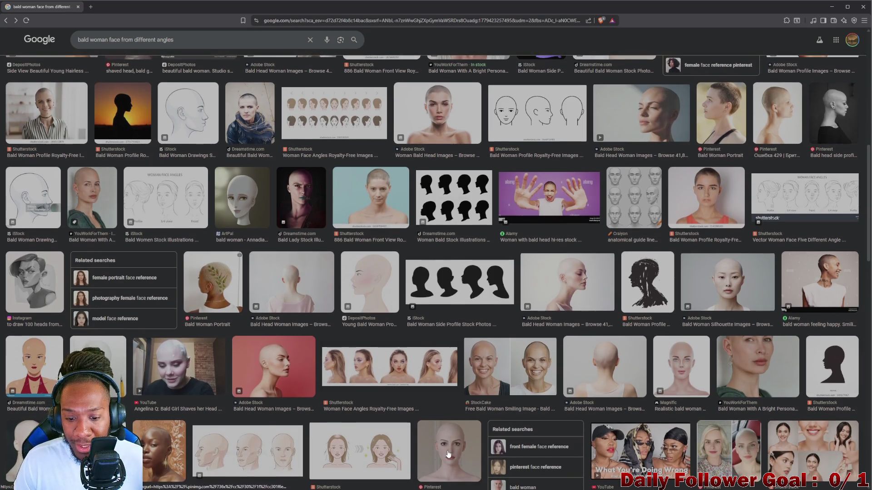
{"action": "left_click", "coordinate": [448, 447]}
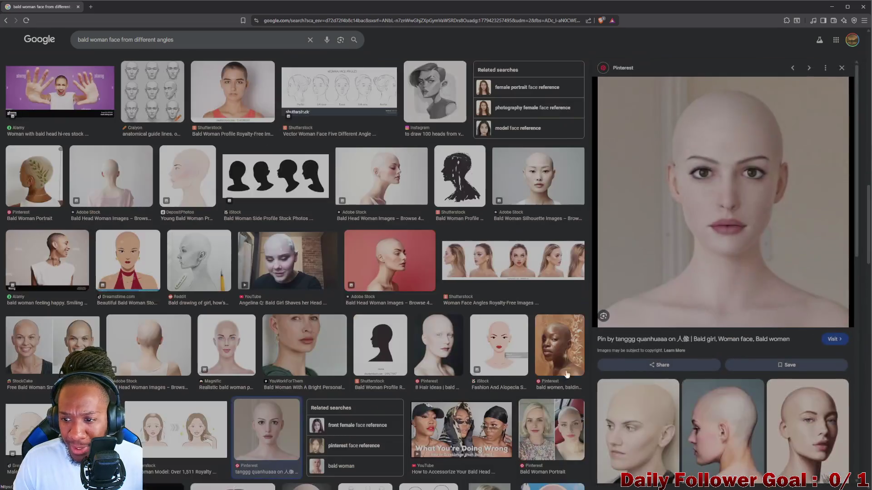
Open the preview's Pinterest source page, 'Head Female Reference', in a new tab
{"action": "scroll", "coordinate": [750, 221], "scroll_direction": "down", "scroll_amount": 1}
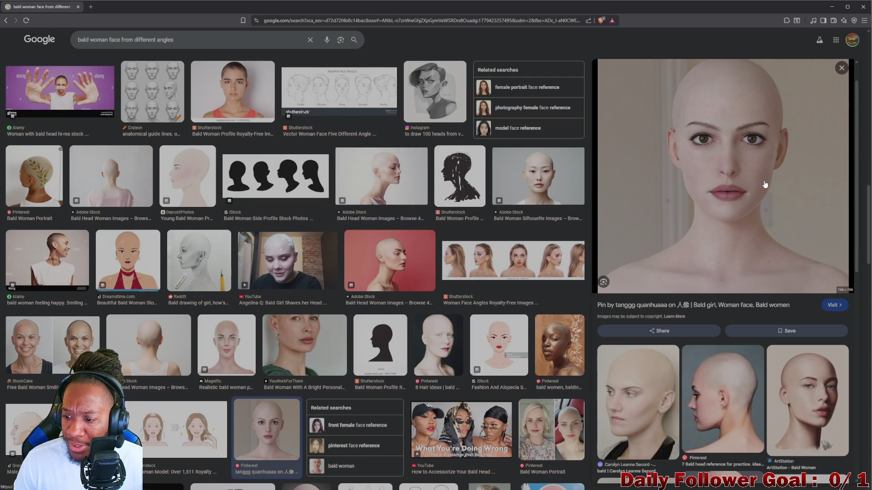
{"action": "scroll", "coordinate": [572, 236], "scroll_direction": "down", "scroll_amount": 2}
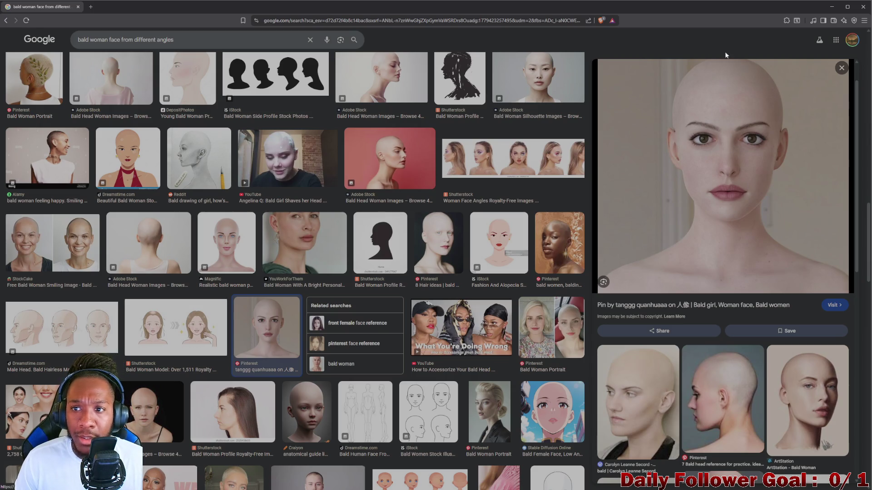
{"action": "mouse_move", "coordinate": [585, 486]}
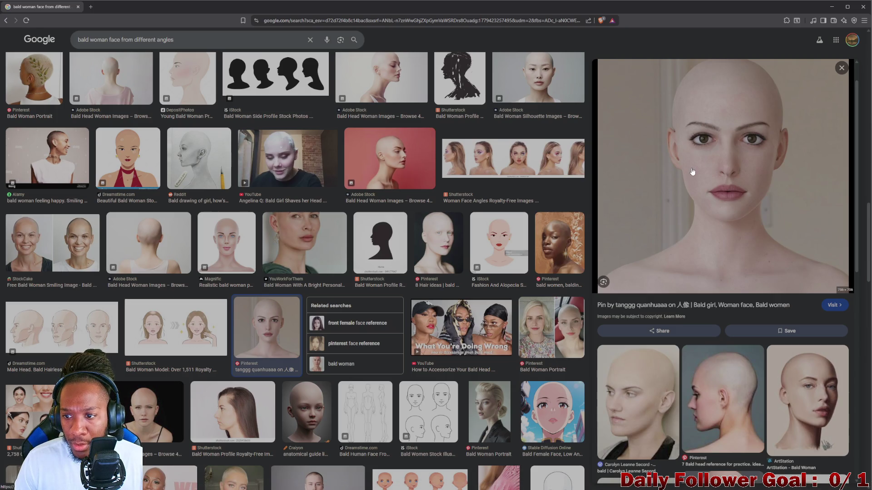
{"action": "left_click", "coordinate": [676, 203]}
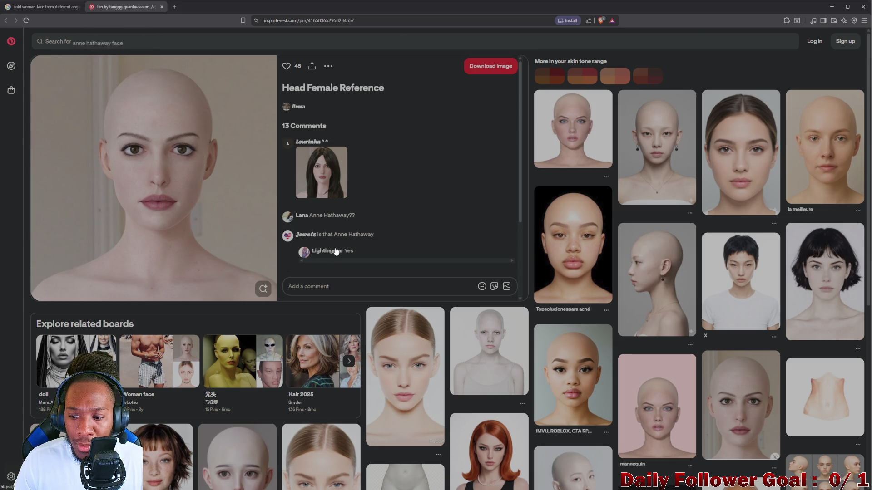
View the related short-haired woman pin, go back, then close the Pinterest tab
{"action": "left_click", "coordinate": [739, 280]}
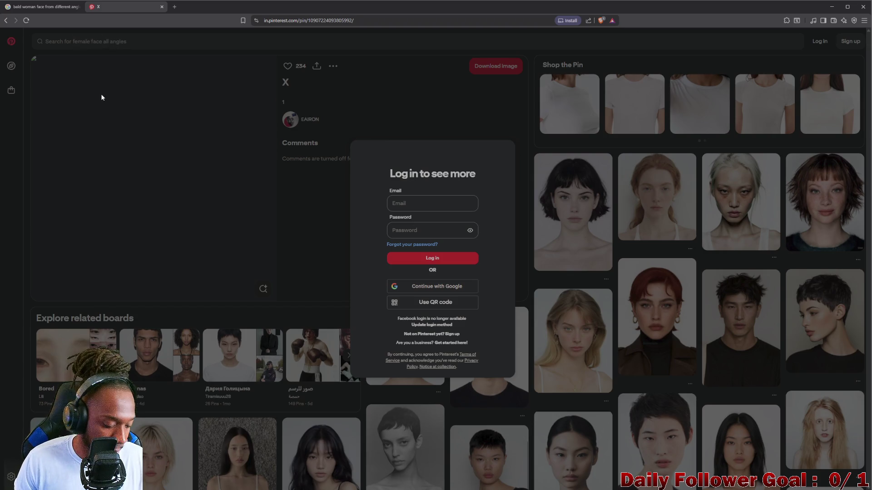
{"action": "left_click", "coordinate": [5, 21]}
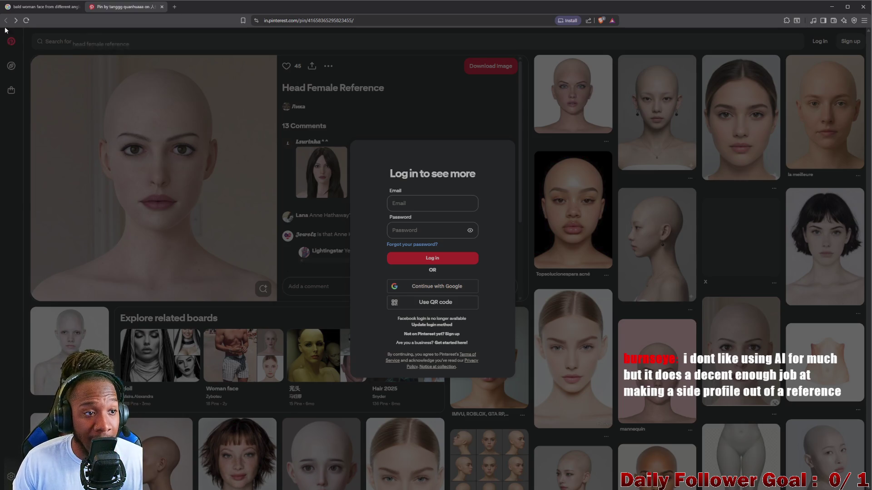
{"action": "left_click", "coordinate": [162, 8]}
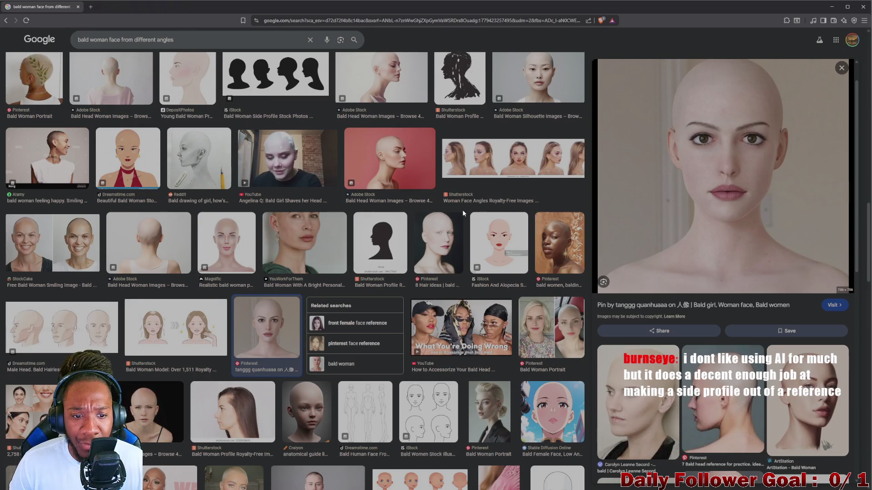
Scroll through the results and preview the Adobe Stock bald woman portrait
{"action": "scroll", "coordinate": [522, 313], "scroll_direction": "down", "scroll_amount": 1}
{"action": "scroll", "coordinate": [523, 313], "scroll_direction": "down", "scroll_amount": 1}
{"action": "scroll", "coordinate": [422, 318], "scroll_direction": "down", "scroll_amount": 3}
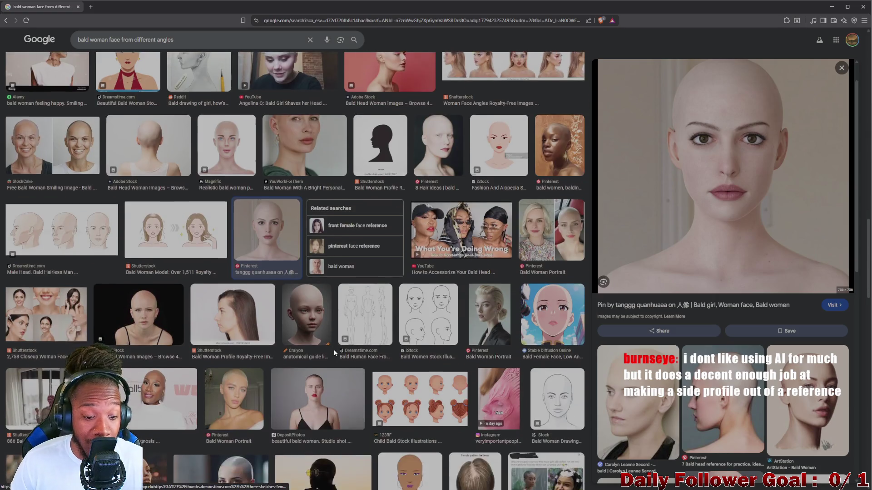
{"action": "scroll", "coordinate": [334, 353], "scroll_direction": "down", "scroll_amount": 3}
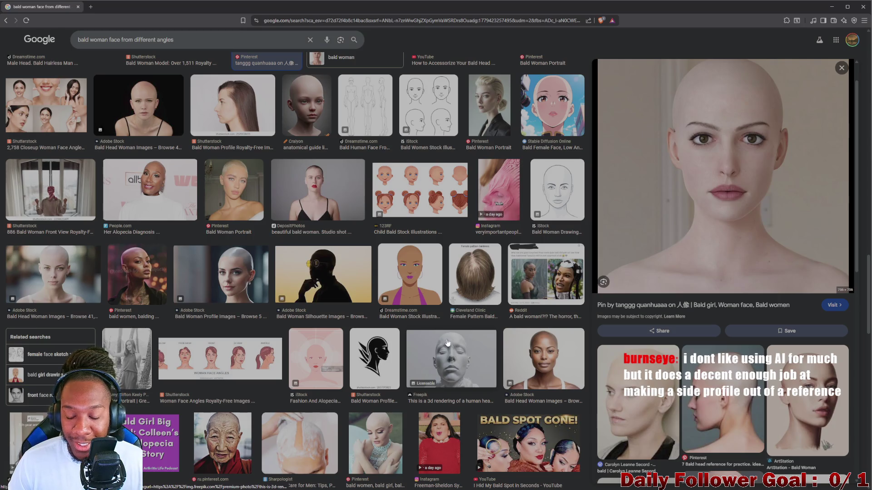
{"action": "scroll", "coordinate": [442, 341], "scroll_direction": "up", "scroll_amount": 2}
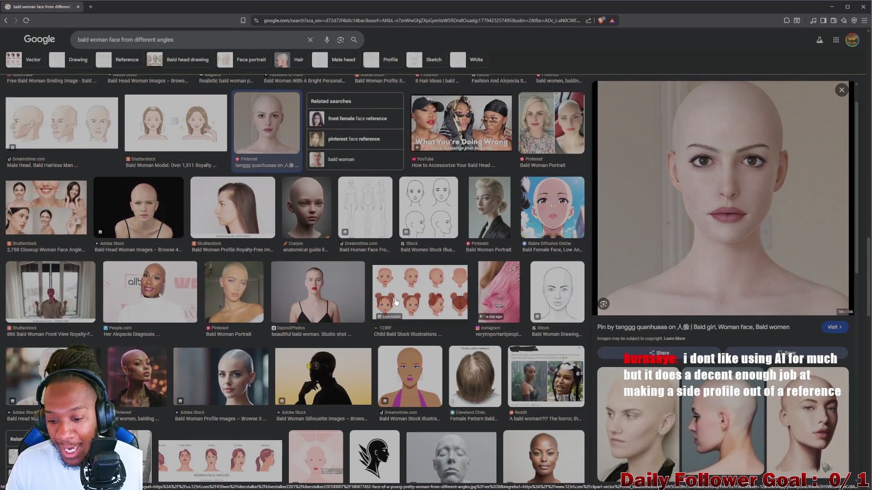
{"action": "scroll", "coordinate": [412, 301], "scroll_direction": "down", "scroll_amount": 2}
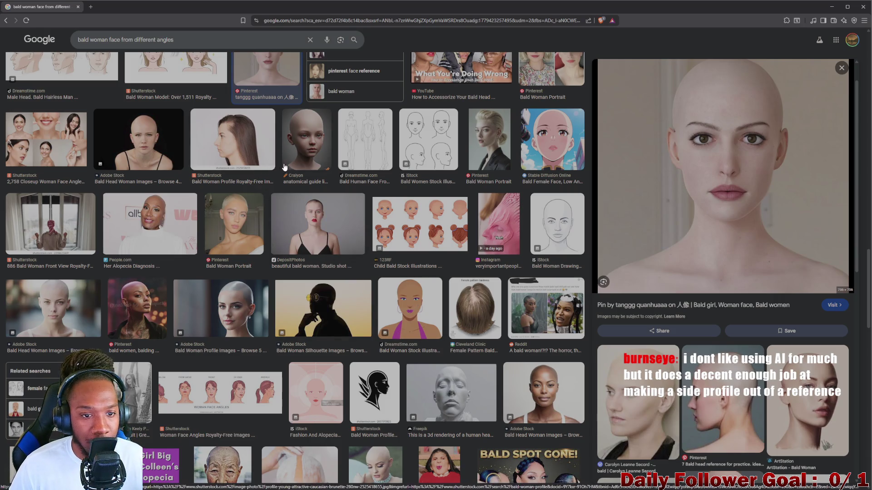
{"action": "scroll", "coordinate": [270, 203], "scroll_direction": "up", "scroll_amount": 2}
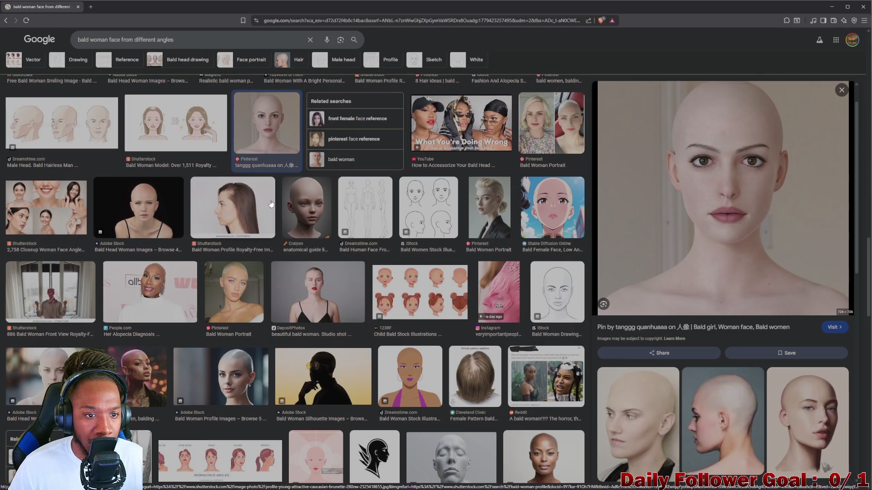
{"action": "scroll", "coordinate": [269, 200], "scroll_direction": "up", "scroll_amount": 2}
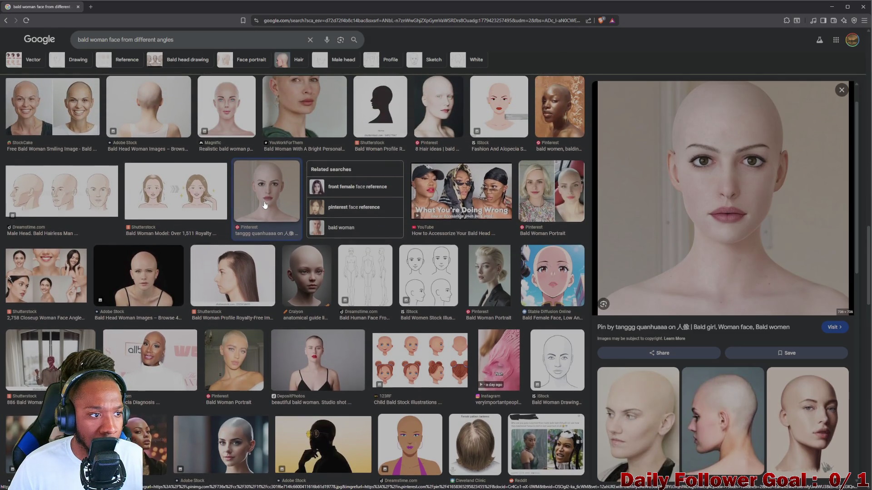
{"action": "scroll", "coordinate": [265, 205], "scroll_direction": "up", "scroll_amount": 2}
{"action": "scroll", "coordinate": [262, 267], "scroll_direction": "up", "scroll_amount": 2}
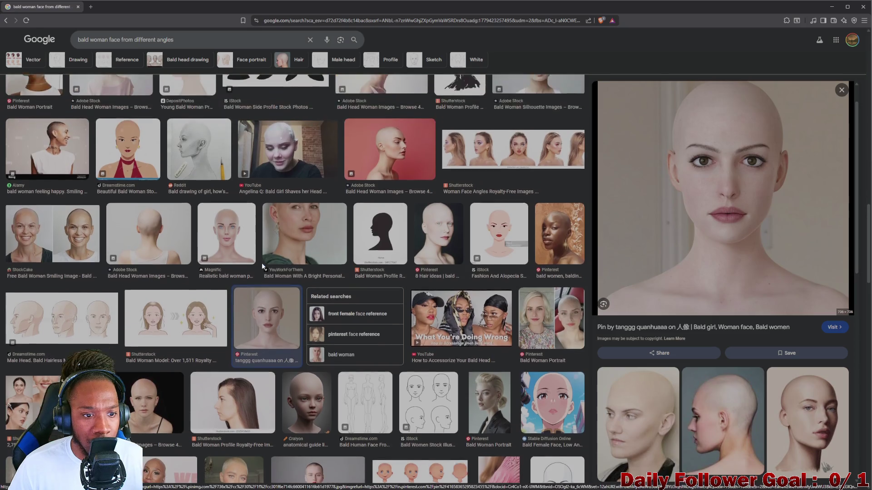
{"action": "scroll", "coordinate": [272, 295], "scroll_direction": "down", "scroll_amount": 5}
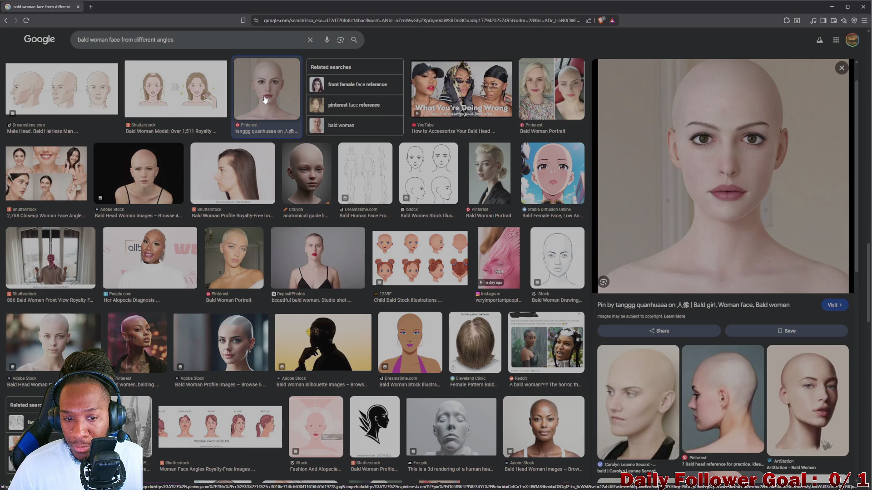
{"action": "left_click", "coordinate": [543, 426]}
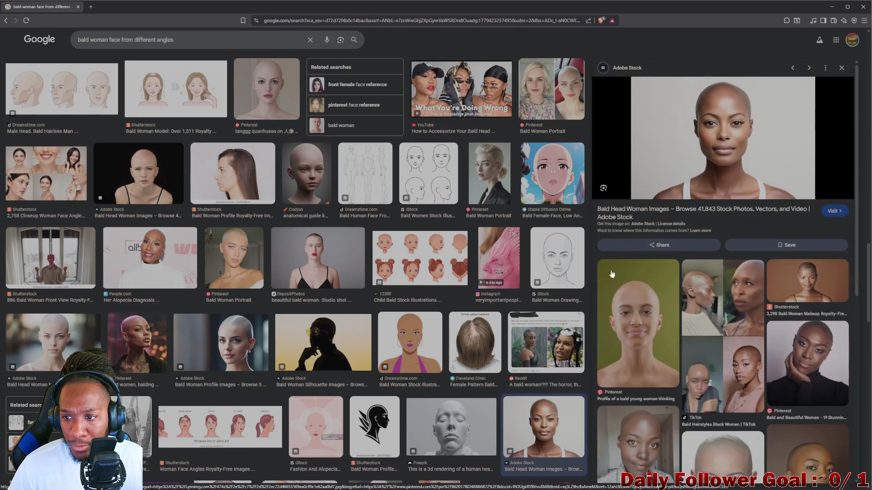
Preview the front-facing bald woman image again and open its Pinterest pin
{"action": "scroll", "coordinate": [652, 309], "scroll_direction": "down", "scroll_amount": 2}
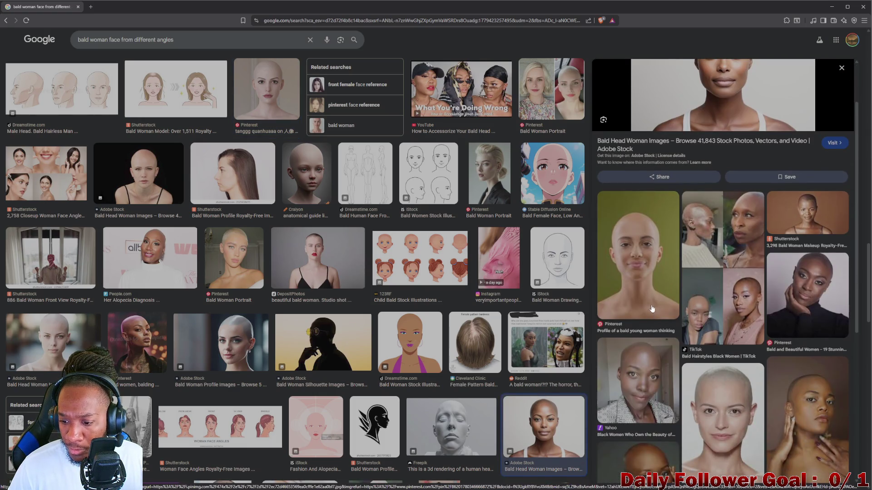
{"action": "scroll", "coordinate": [653, 300], "scroll_direction": "up", "scroll_amount": 2}
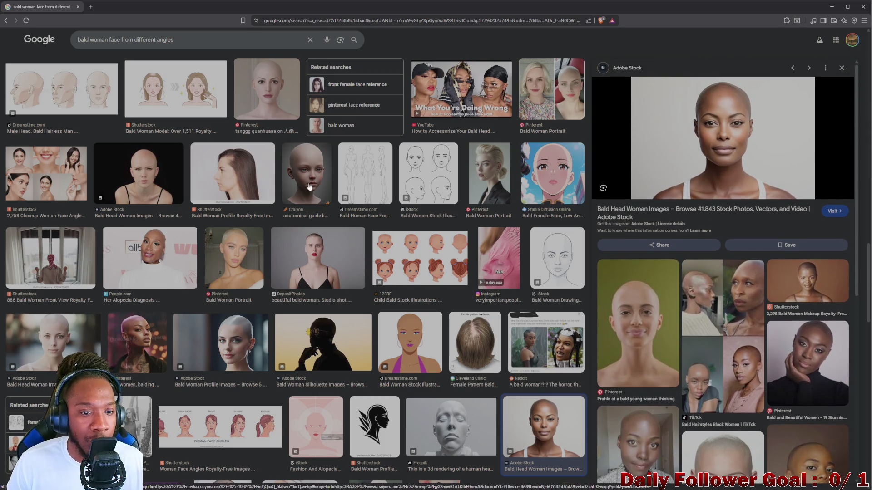
{"action": "left_click", "coordinate": [258, 107]}
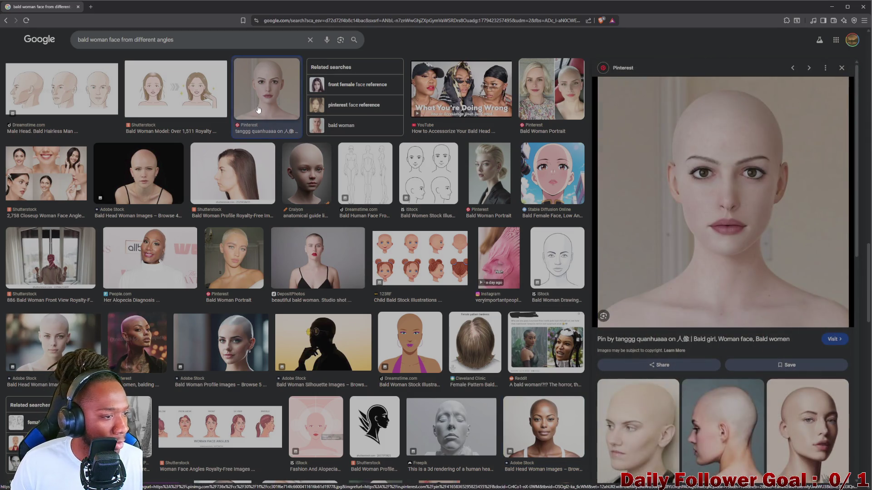
{"action": "left_click", "coordinate": [754, 232]}
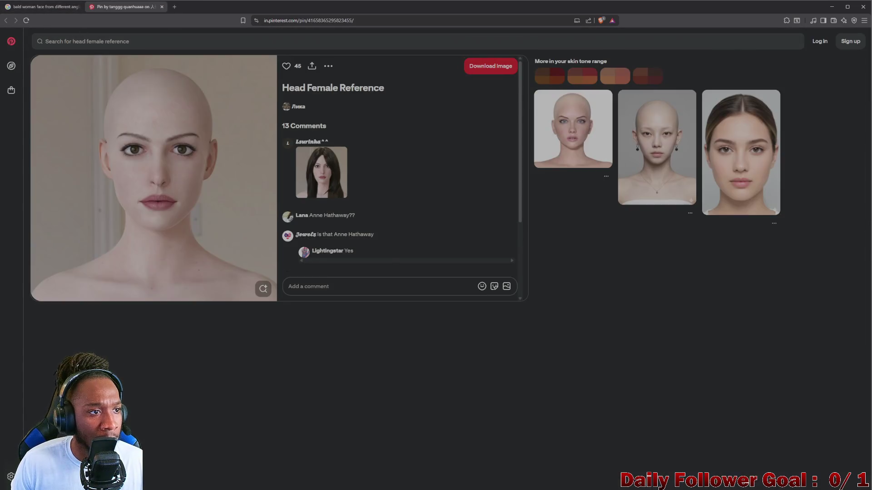
Close the Pinterest tab and open the front-view photo alone in a new tab
{"action": "left_click", "coordinate": [46, 7]}
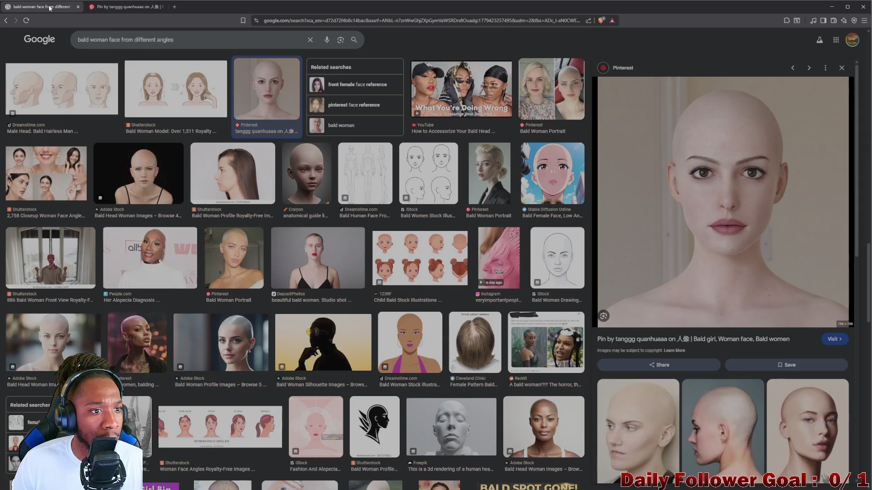
{"action": "left_click", "coordinate": [163, 7]}
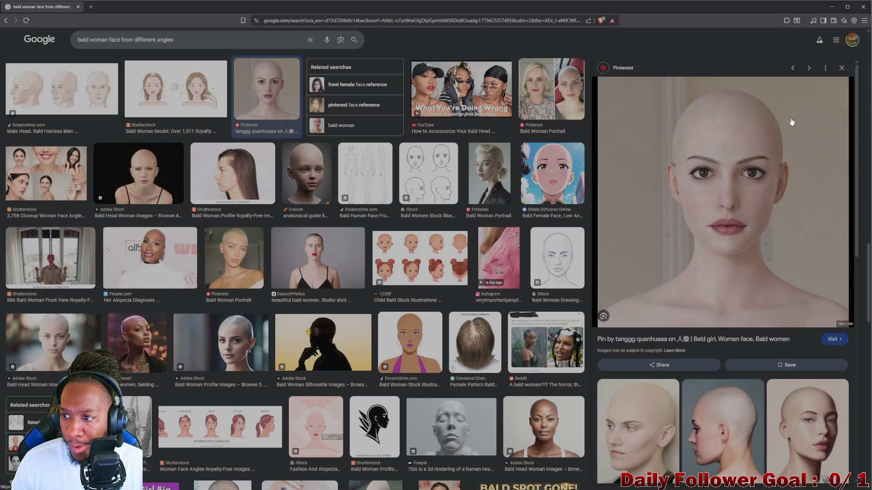
{"action": "left_click", "coordinate": [825, 68]}
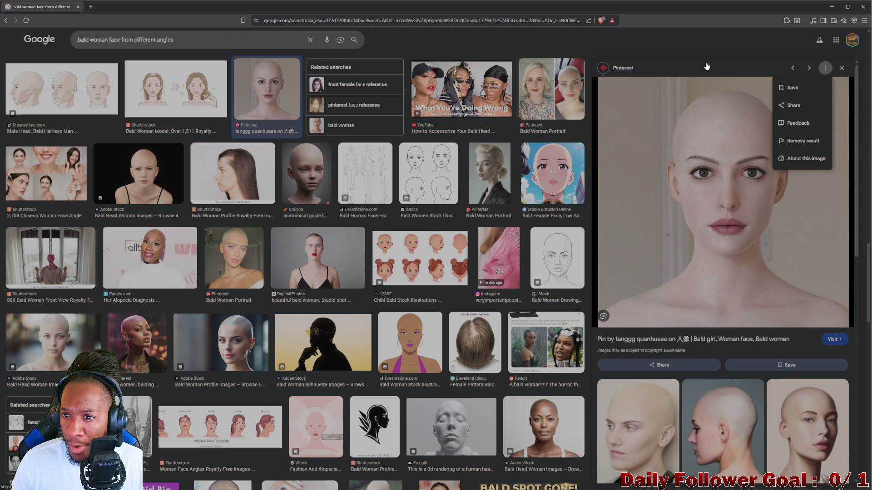
{"action": "right_click", "coordinate": [644, 267]}
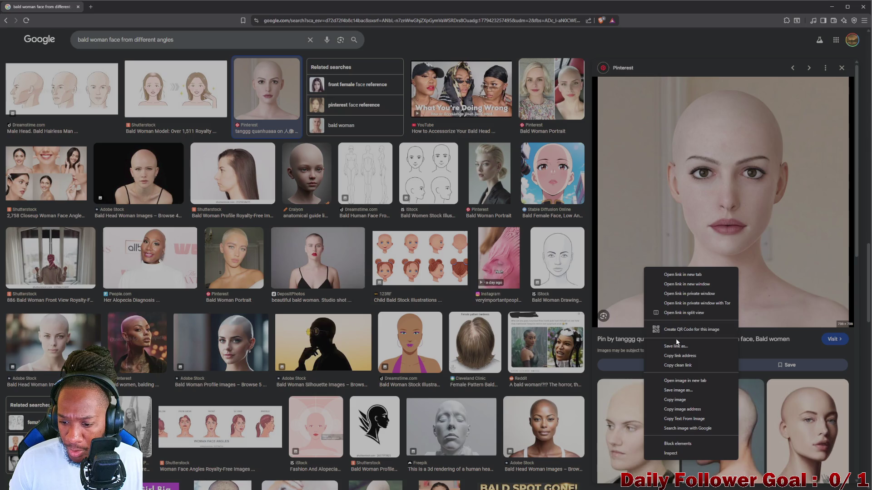
{"action": "left_click", "coordinate": [685, 381]}
{"action": "left_click", "coordinate": [109, 7]}
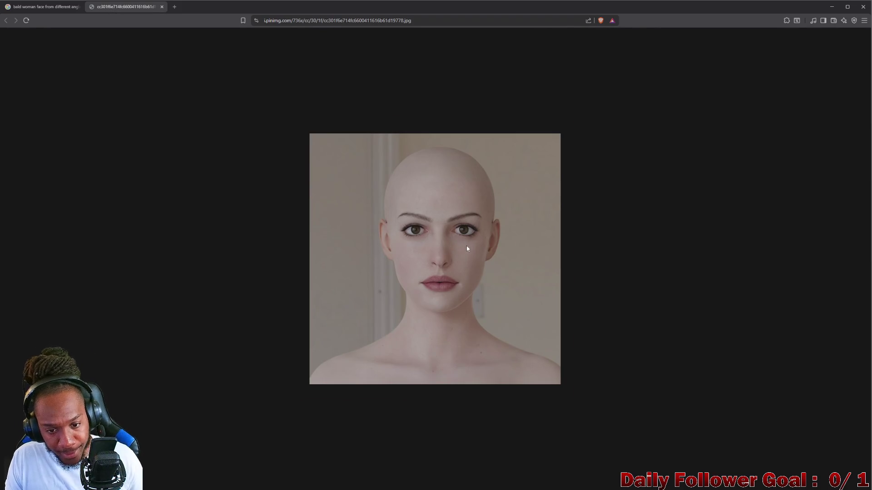
Zoom the Brave front-view reference to 250% so the face fills the window, then return to ZBrush
{"action": "scroll", "coordinate": [460, 263], "scroll_direction": "up", "scroll_amount": 3, "text": "ctrl"}
{"action": "scroll", "coordinate": [459, 263], "scroll_direction": "up", "scroll_amount": 4, "text": "ctrl"}
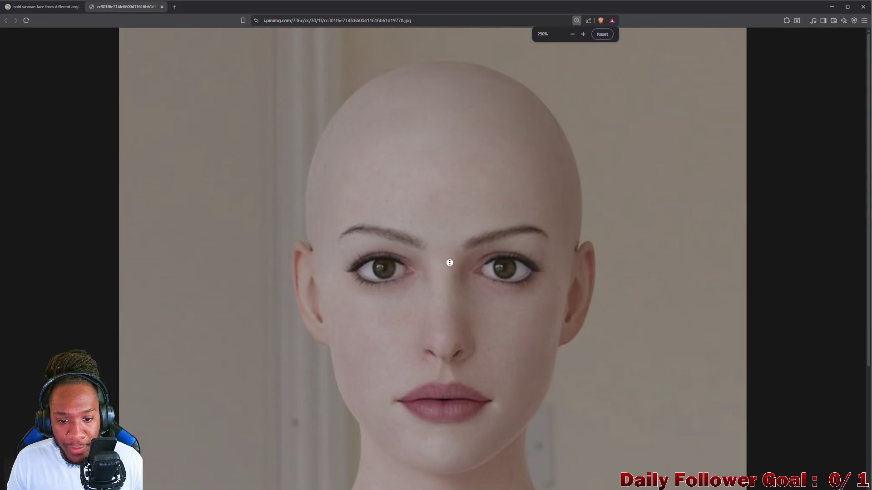
{"action": "scroll", "coordinate": [437, 258], "scroll_direction": "down", "scroll_amount": 2}
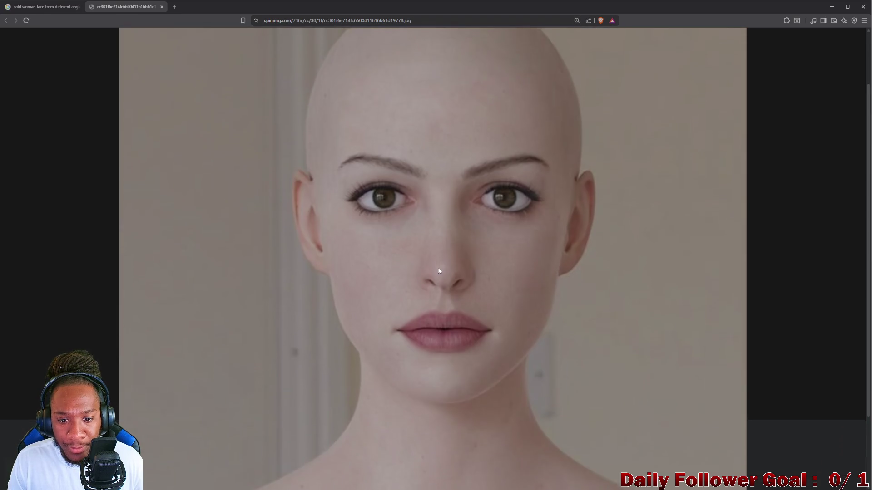
{"action": "scroll", "coordinate": [439, 277], "scroll_direction": "up", "scroll_amount": 2}
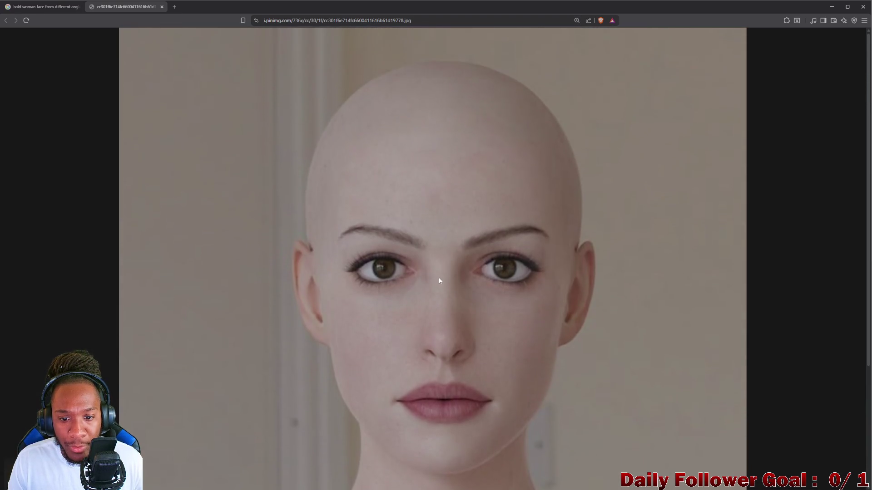
{"action": "scroll", "coordinate": [438, 283], "scroll_direction": "down", "scroll_amount": 1}
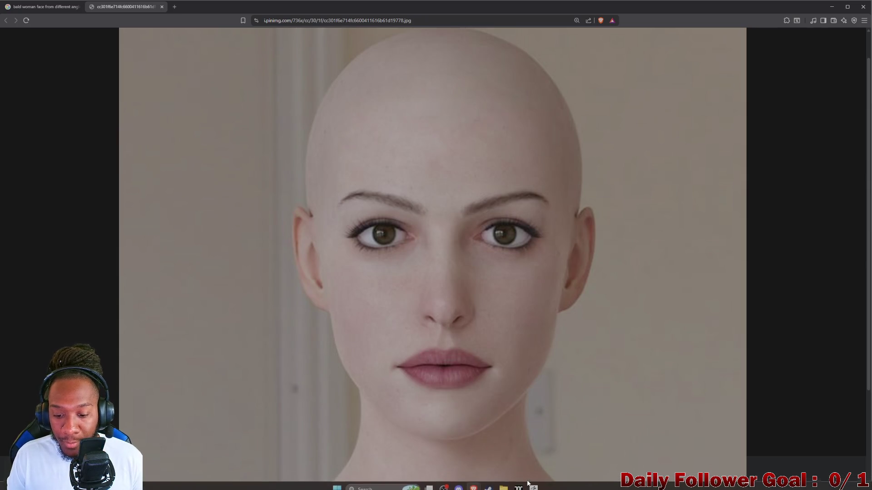
{"action": "left_click", "coordinate": [534, 484]}
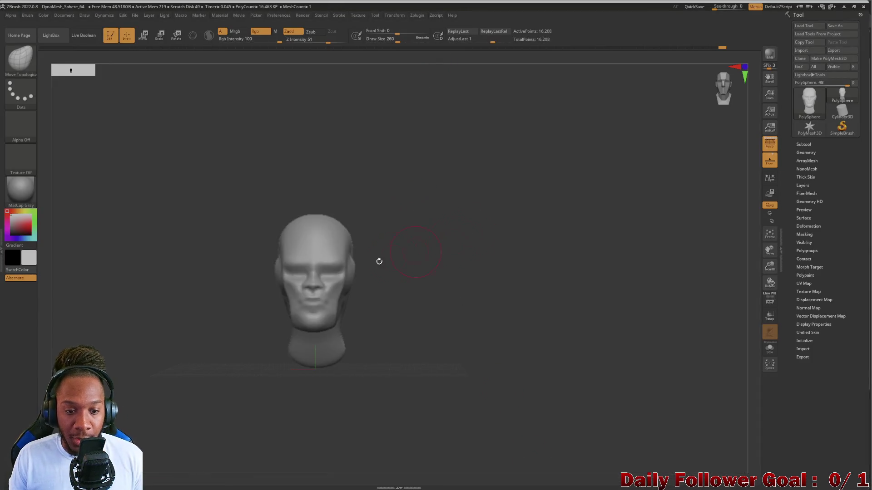
Undo back to the starting DynaMesh sphere, reframe it, and raise See-through to show the reference
{"action": "left_click", "coordinate": [43, 47]}
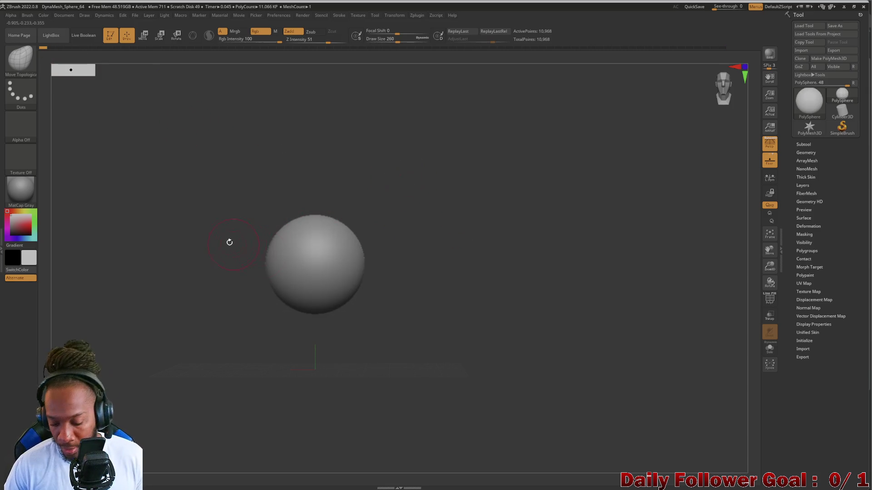
{"action": "mouse_move", "coordinate": [191, 179]}
{"action": "left_mouse_down"}
{"action": "mouse_move", "coordinate": [190, 255]}
{"action": "mouse_move", "coordinate": [225, 234]}
{"action": "mouse_move", "coordinate": [309, 267]}
{"action": "mouse_move", "coordinate": [350, 247]}
{"action": "mouse_move", "coordinate": [267, 223]}
{"action": "left_mouse_up"}
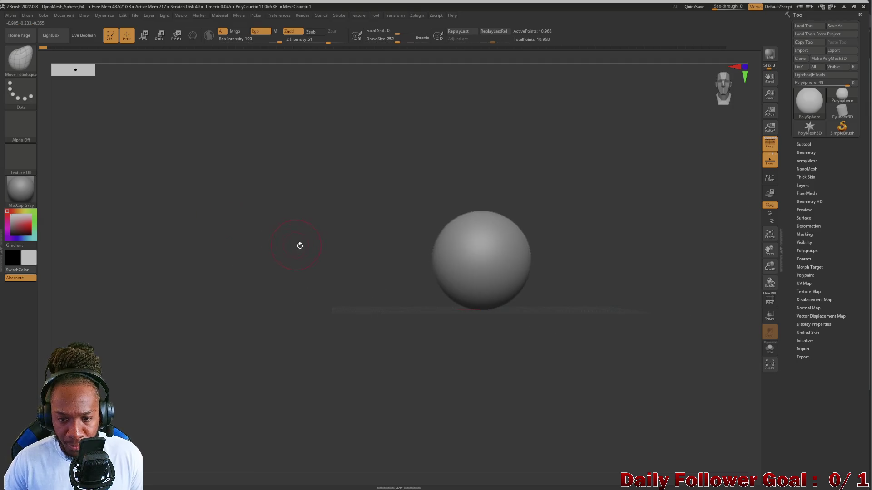
{"action": "mouse_move", "coordinate": [326, 239]}
{"action": "left_mouse_down", "text": "alt"}
{"action": "mouse_move", "coordinate": [214, 223]}
{"action": "mouse_move", "coordinate": [230, 249]}
{"action": "mouse_move", "coordinate": [206, 249]}
{"action": "mouse_move", "coordinate": [191, 304]}
{"action": "mouse_move", "coordinate": [211, 279]}
{"action": "mouse_move", "coordinate": [210, 291]}
{"action": "mouse_move", "coordinate": [146, 253]}
{"action": "mouse_move", "coordinate": [139, 325]}
{"action": "left_mouse_up", "text": "alt"}
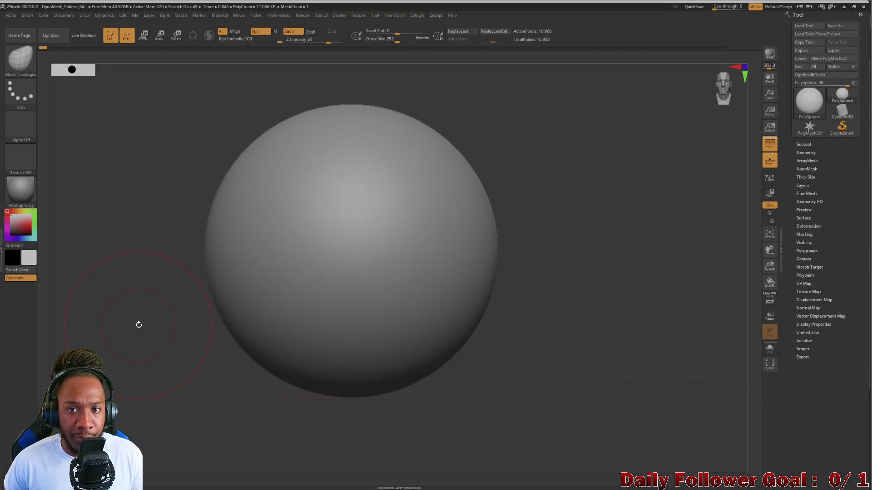
{"action": "mouse_move", "coordinate": [715, 6]}
{"action": "left_mouse_down"}
{"action": "mouse_move", "coordinate": [733, 11]}
{"action": "mouse_move", "coordinate": [682, 18]}
{"action": "mouse_move", "coordinate": [727, 11]}
{"action": "mouse_move", "coordinate": [199, 248]}
{"action": "left_mouse_up"}
At See-through 13, place the sphere over the reference face and pull its lower half toward the chin
{"action": "left_click_drag", "start_coordinate": [714, 6], "coordinate": [715, 13]}
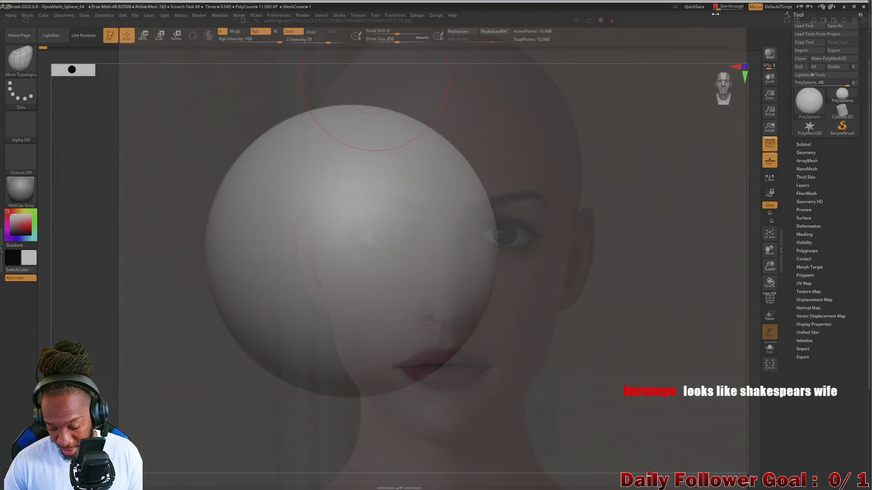
{"action": "mouse_move", "coordinate": [162, 285]}
{"action": "left_mouse_down", "text": "alt"}
{"action": "mouse_move", "coordinate": [249, 284]}
{"action": "mouse_move", "coordinate": [251, 309]}
{"action": "mouse_move", "coordinate": [249, 255]}
{"action": "mouse_move", "coordinate": [251, 269]}
{"action": "left_mouse_up", "text": "alt"}
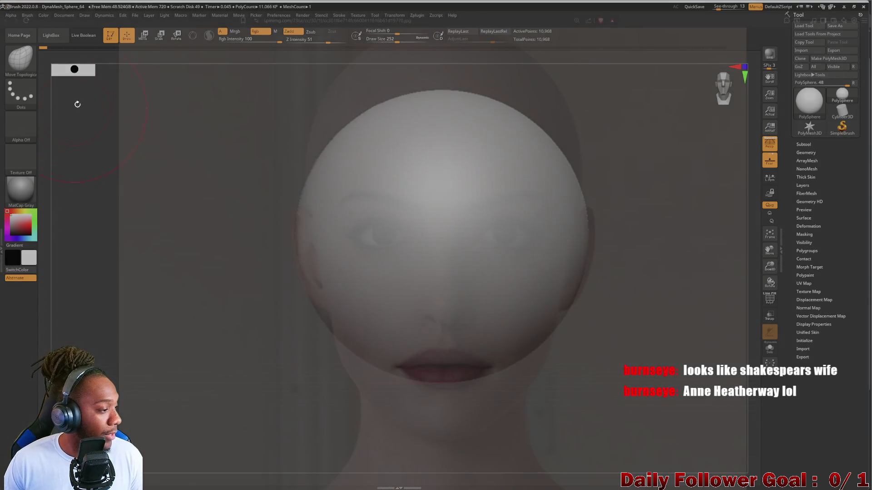
{"action": "key", "text": "bracketright"}
{"action": "key", "text": "bracketright"}
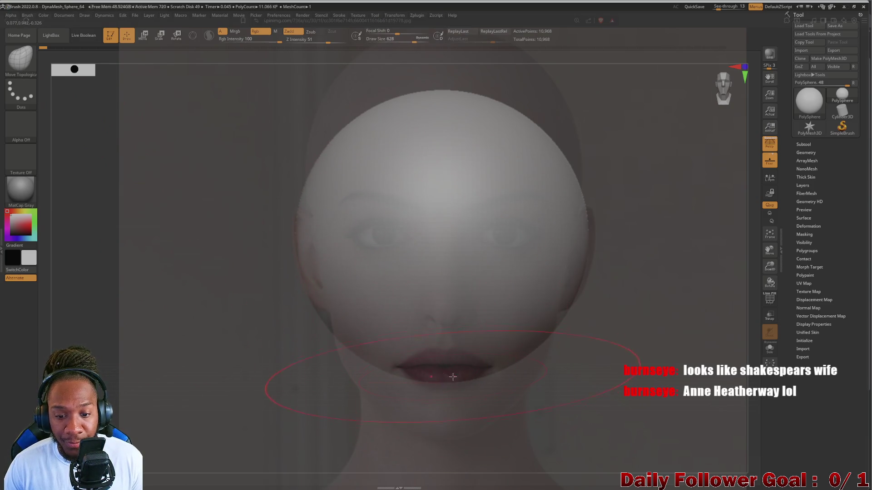
{"action": "left_click", "coordinate": [447, 372]}
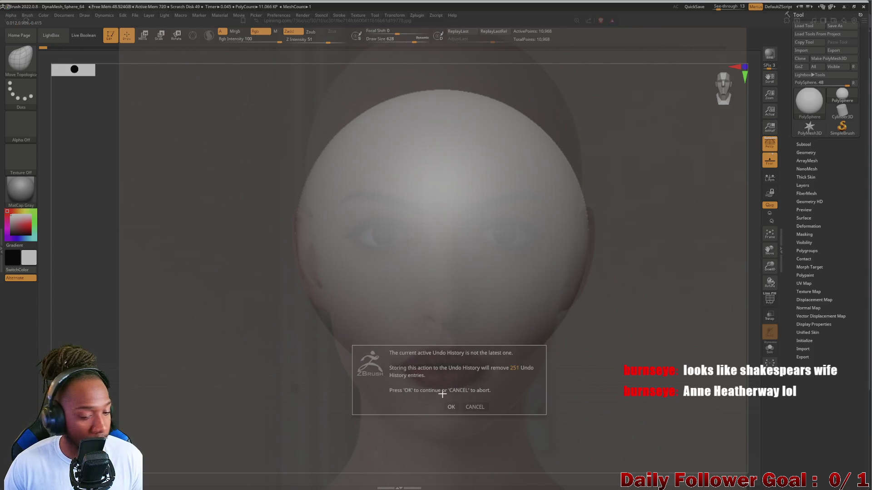
{"action": "left_click", "coordinate": [450, 406]}
{"action": "mouse_move", "coordinate": [452, 390]}
{"action": "left_mouse_down", "text": "shift"}
{"action": "mouse_move", "coordinate": [449, 373]}
{"action": "mouse_move", "coordinate": [467, 443]}
{"action": "left_mouse_up", "text": "shift"}
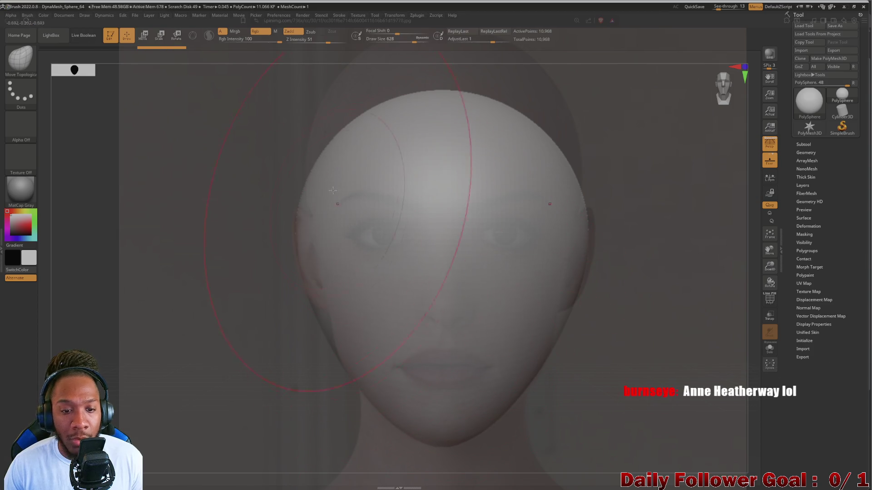
Pull the sphere's dome upward and narrow the skull sides with Move Topological to match the reference
{"action": "left_click_drag", "start_coordinate": [451, 97], "coordinate": [461, 21]}
{"action": "mouse_move", "coordinate": [255, 236]}
{"action": "left_mouse_down"}
{"action": "mouse_move", "coordinate": [291, 159]}
{"action": "mouse_move", "coordinate": [359, 168]}
{"action": "mouse_move", "coordinate": [318, 78]}
{"action": "mouse_move", "coordinate": [327, 318]}
{"action": "mouse_move", "coordinate": [296, 224]}
{"action": "left_mouse_up"}
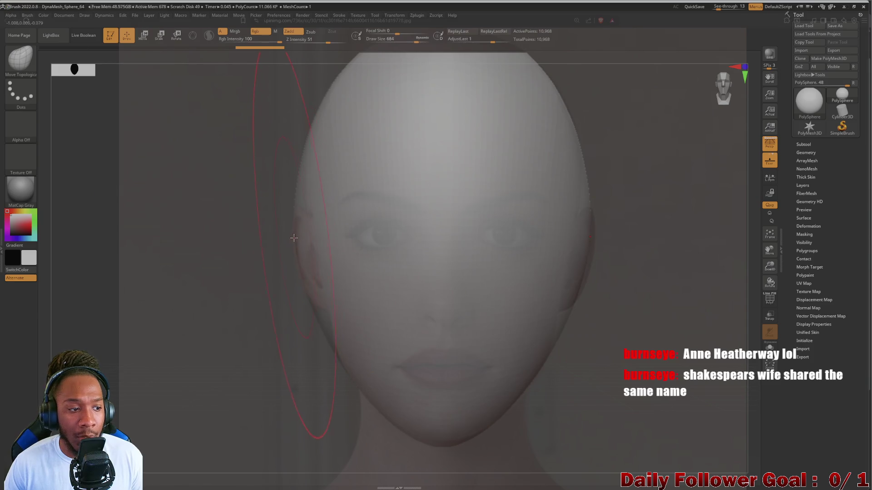
{"action": "left_click_drag", "start_coordinate": [295, 237], "coordinate": [293, 240]}
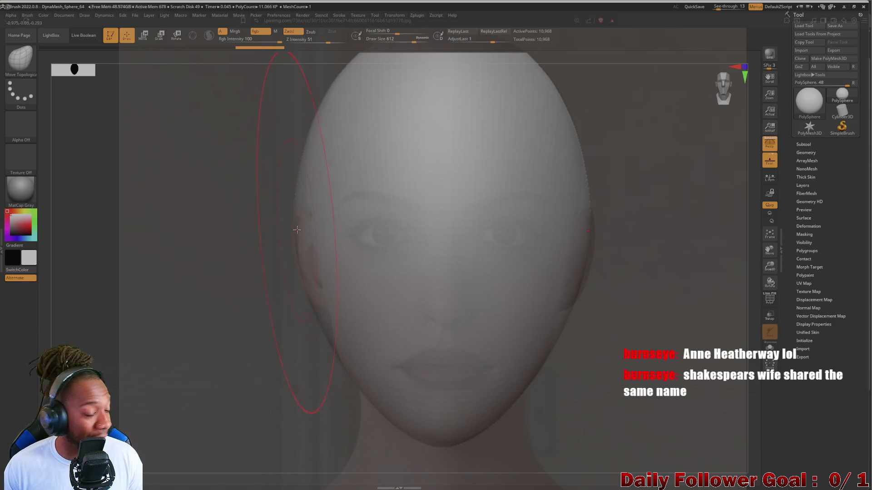
{"action": "left_click_drag", "start_coordinate": [294, 246], "coordinate": [318, 239]}
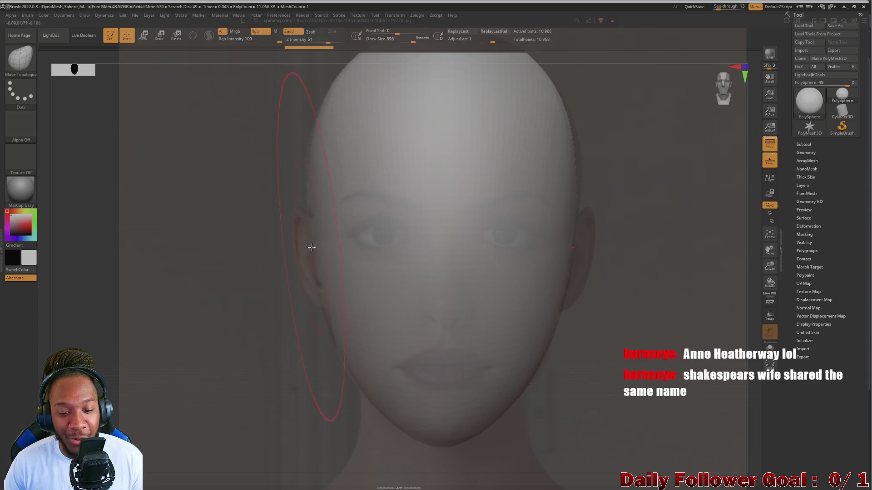
{"action": "key", "text": "bracketleft"}
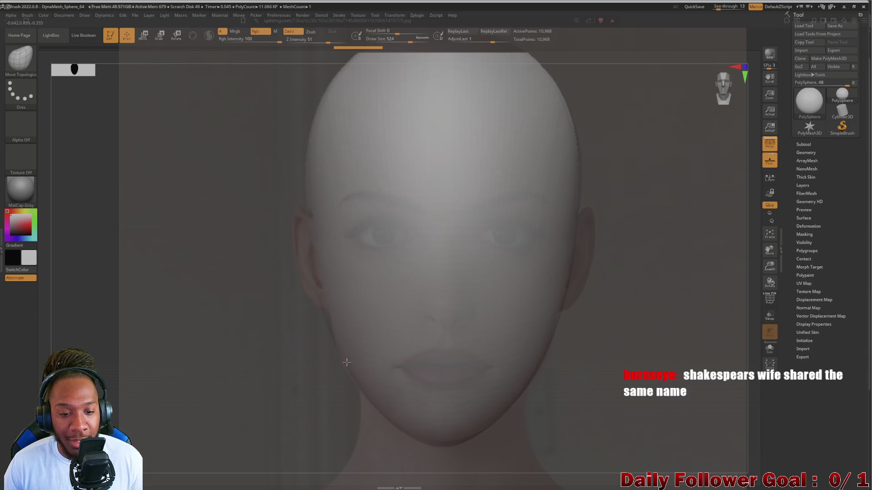
{"action": "key", "text": "bracketleft"}
{"action": "left_click_drag", "start_coordinate": [319, 322], "coordinate": [321, 314]}
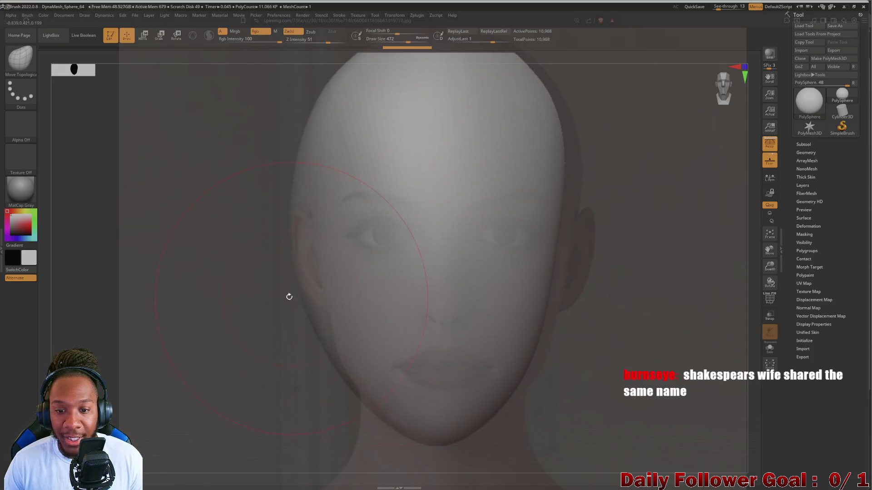
Rotate the head to check its shape, return to front view, and turn See-through off
{"action": "key", "text": "ctrl"}
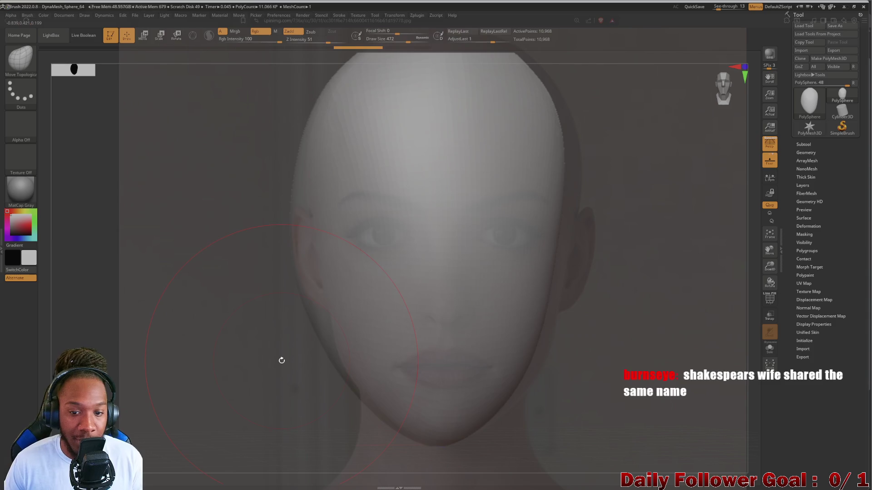
{"action": "key", "text": "ctrl"}
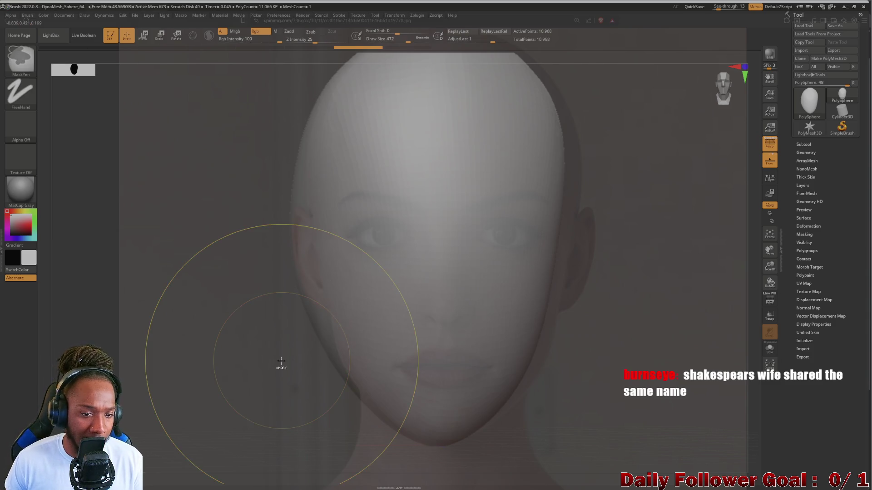
{"action": "mouse_move", "coordinate": [281, 360]}
{"action": "left_mouse_down"}
{"action": "mouse_move", "coordinate": [196, 237]}
{"action": "mouse_move", "coordinate": [170, 243]}
{"action": "mouse_move", "coordinate": [209, 247]}
{"action": "mouse_move", "coordinate": [171, 265]}
{"action": "mouse_move", "coordinate": [230, 286]}
{"action": "left_mouse_up"}
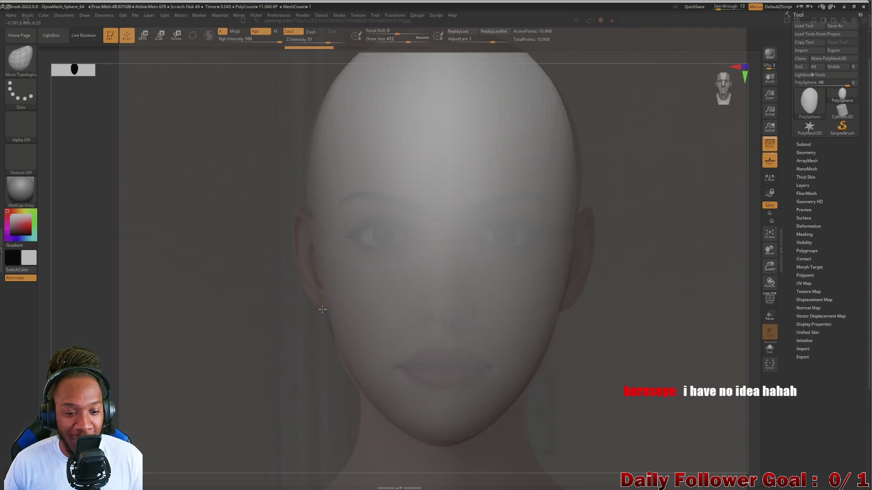
{"action": "mouse_move", "coordinate": [232, 347]}
{"action": "left_mouse_down"}
{"action": "mouse_move", "coordinate": [224, 311]}
{"action": "mouse_move", "coordinate": [223, 325]}
{"action": "left_mouse_up"}
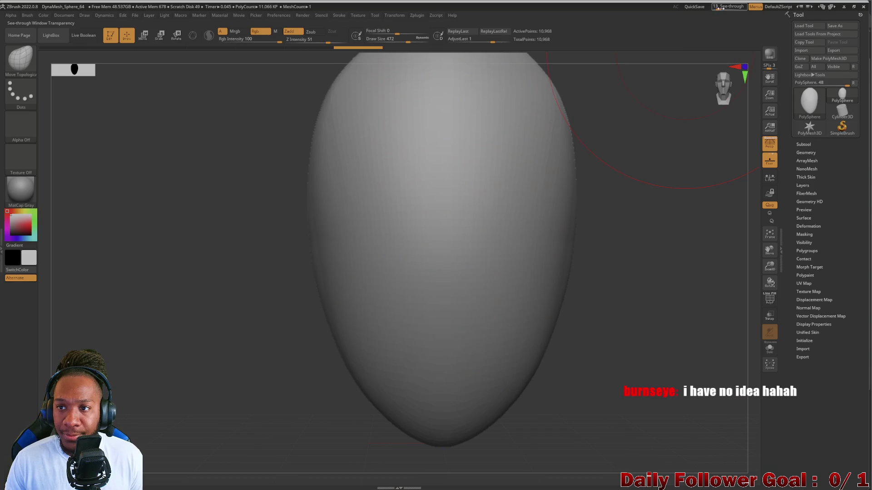
{"action": "left_click", "coordinate": [717, 7]}
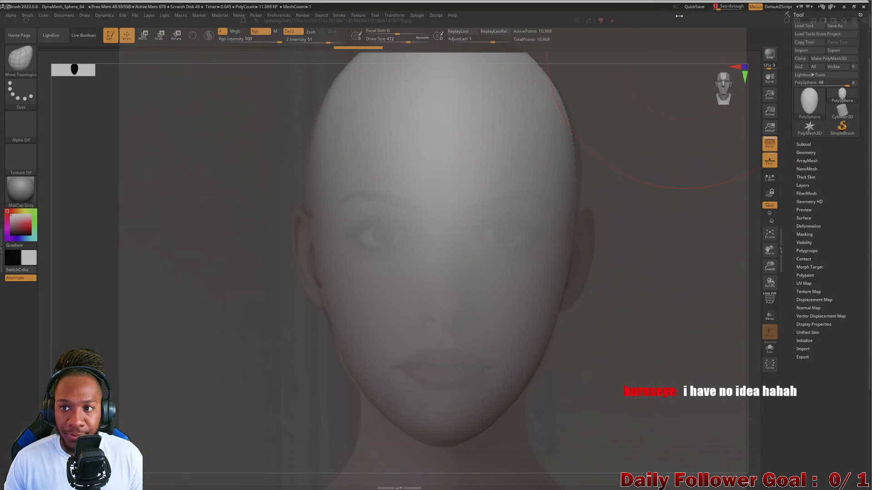
{"action": "left_click", "coordinate": [715, 7]}
Rotate the egg-shaped head to inspect it, enlarge the brush, and switch to the Brave reference photo
{"action": "mouse_move", "coordinate": [187, 325]}
{"action": "left_mouse_down"}
{"action": "mouse_move", "coordinate": [148, 305]}
{"action": "mouse_move", "coordinate": [157, 318]}
{"action": "mouse_move", "coordinate": [185, 234]}
{"action": "mouse_move", "coordinate": [210, 279]}
{"action": "mouse_move", "coordinate": [164, 279]}
{"action": "mouse_move", "coordinate": [186, 296]}
{"action": "left_mouse_up"}
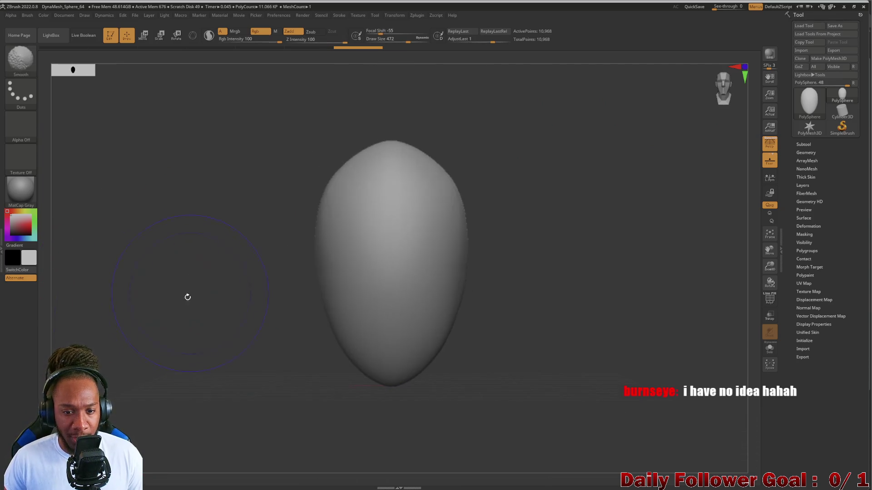
{"action": "mouse_move", "coordinate": [228, 222]}
{"action": "left_mouse_down"}
{"action": "mouse_move", "coordinate": [199, 195]}
{"action": "mouse_move", "coordinate": [158, 250]}
{"action": "mouse_move", "coordinate": [142, 253]}
{"action": "mouse_move", "coordinate": [183, 294]}
{"action": "left_mouse_up"}
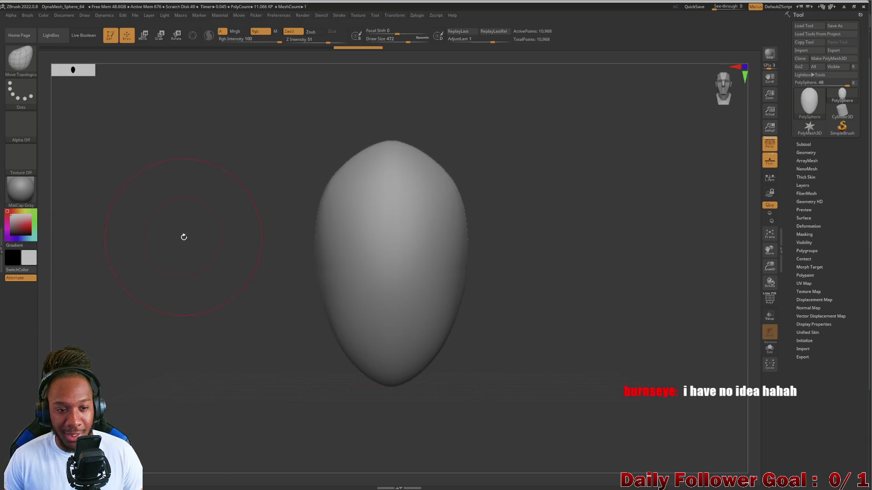
{"action": "key", "text": "bracketright"}
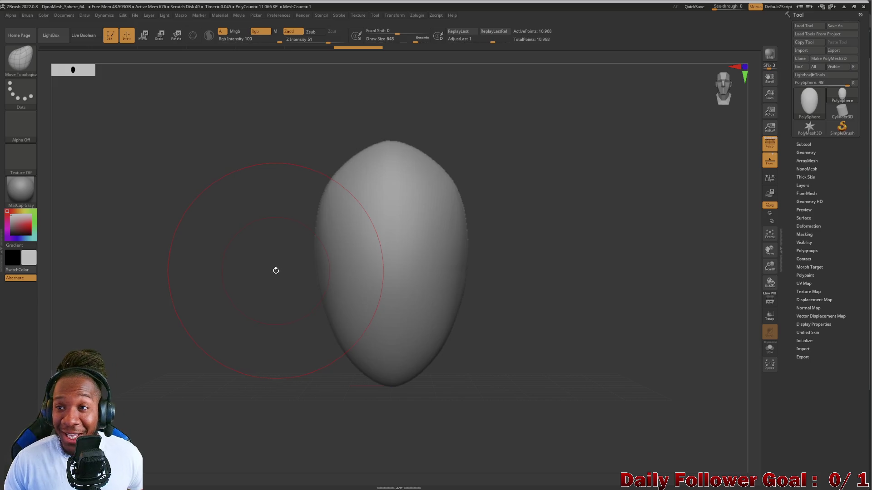
{"action": "left_click", "coordinate": [844, 7]}
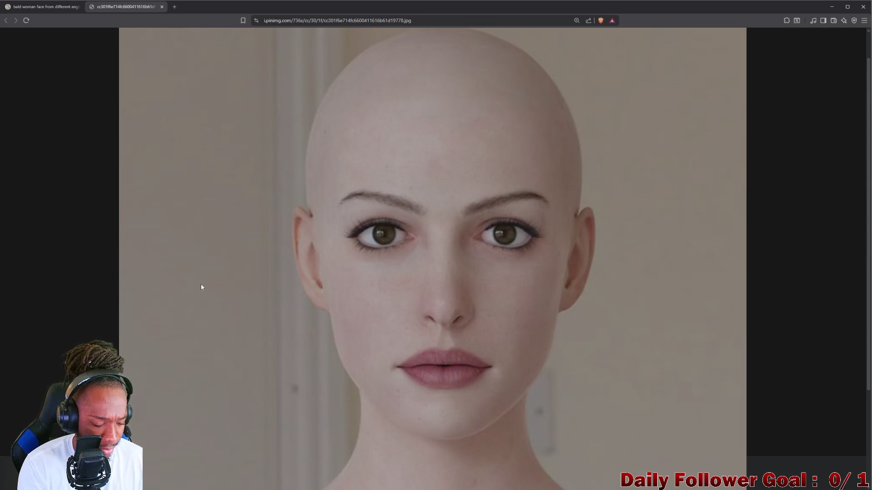
Screenshot the region containing the front reference face, then position the side-profile photo window
{"action": "key", "text": "super+shift+s"}
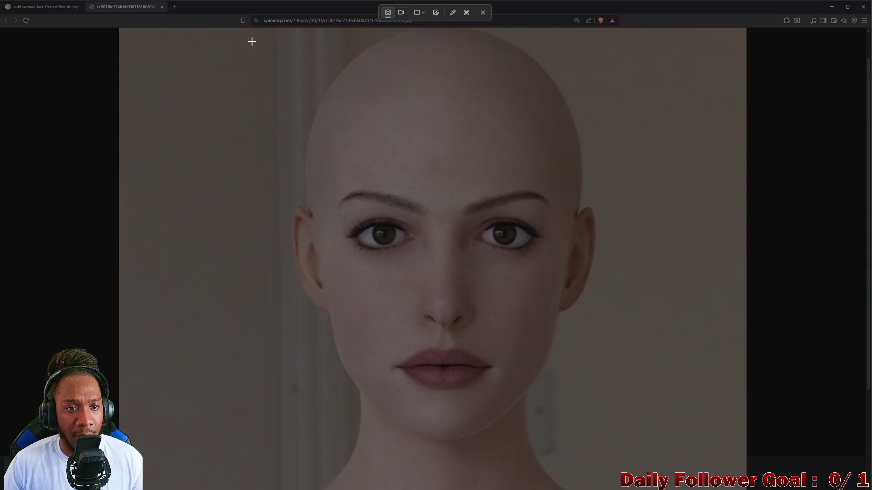
{"action": "mouse_move", "coordinate": [240, 29]}
{"action": "left_mouse_down"}
{"action": "mouse_move", "coordinate": [271, 39]}
{"action": "mouse_move", "coordinate": [710, 425]}
{"action": "mouse_move", "coordinate": [676, 489]}
{"action": "mouse_move", "coordinate": [658, 489]}
{"action": "left_mouse_up"}
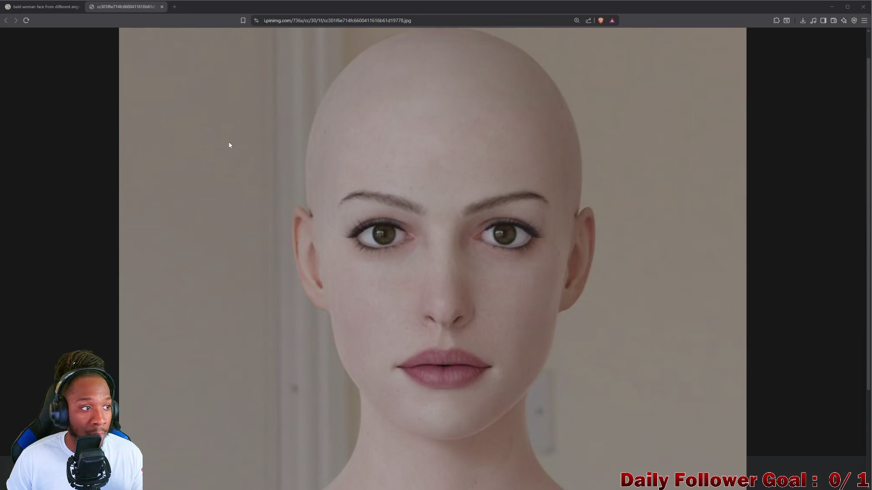
{"action": "mouse_move", "coordinate": [18, 91]}
{"action": "left_mouse_down"}
{"action": "mouse_move", "coordinate": [363, 78]}
{"action": "mouse_move", "coordinate": [476, 29]}
{"action": "mouse_move", "coordinate": [558, 29]}
{"action": "mouse_move", "coordinate": [558, 18]}
{"action": "left_mouse_up"}
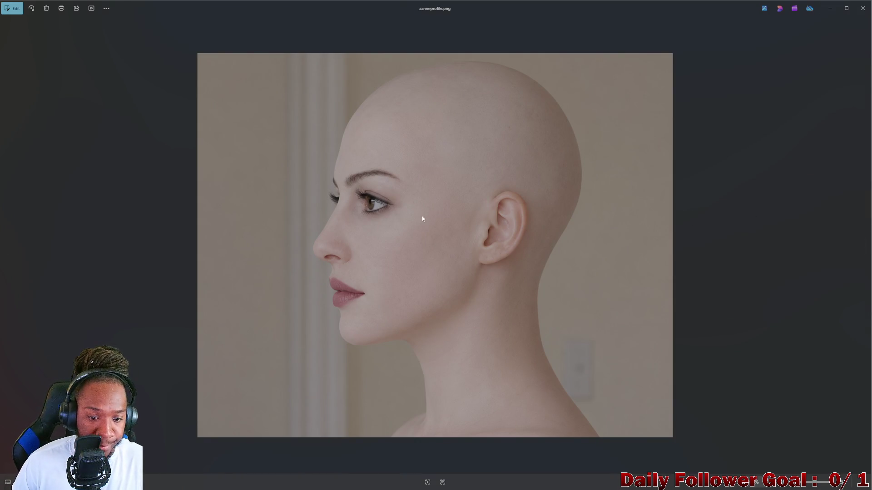
Zoom into aznneprofile.png and compare it with the Brave front-view photo, switching back and forth
{"action": "scroll", "coordinate": [464, 247], "scroll_direction": "up", "scroll_amount": 4}
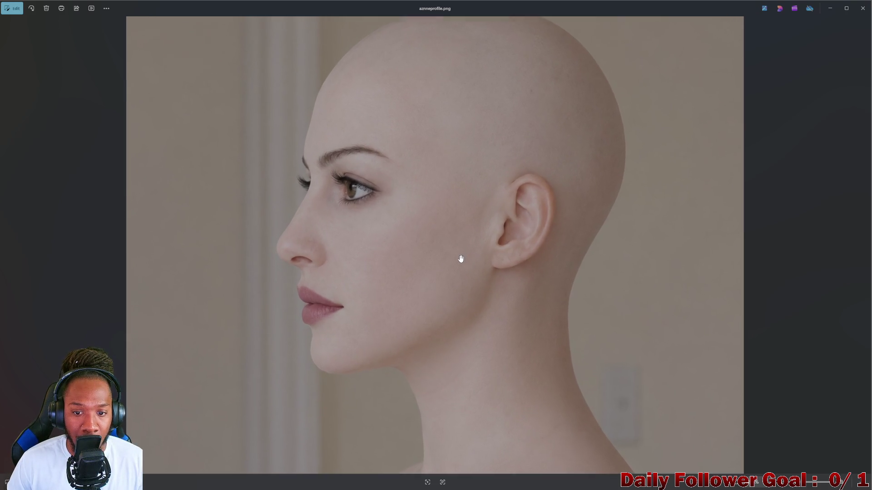
{"action": "scroll", "coordinate": [467, 247], "scroll_direction": "up", "scroll_amount": 1}
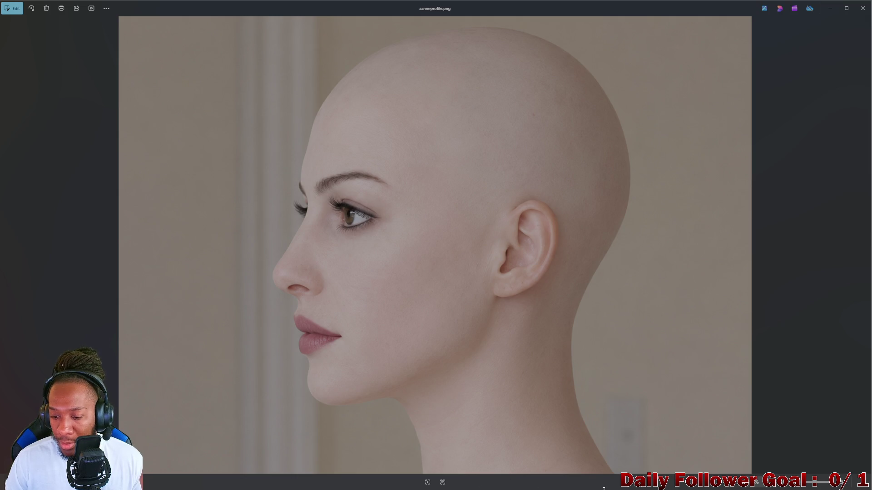
{"action": "mouse_move", "coordinate": [858, 486]}
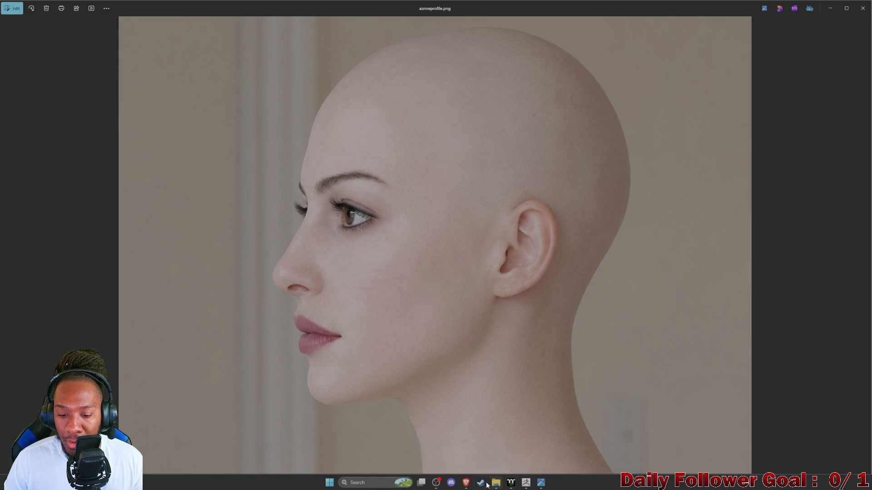
{"action": "mouse_move", "coordinate": [471, 486]}
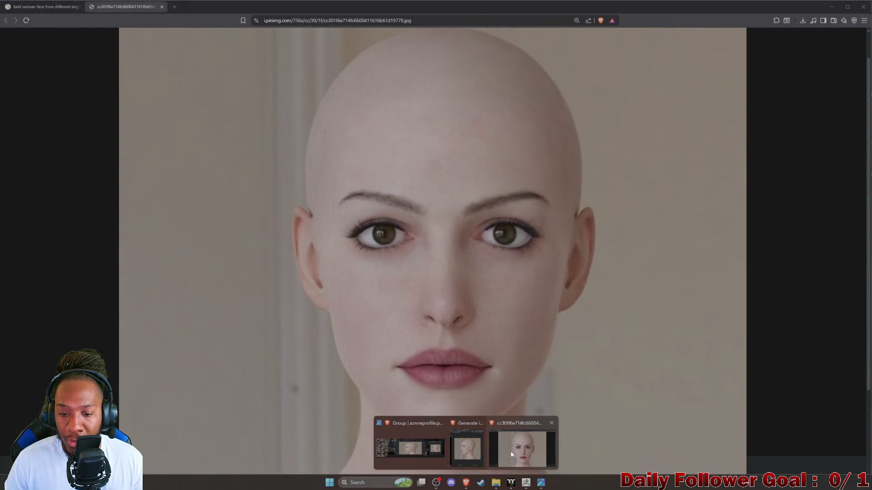
{"action": "left_click", "coordinate": [500, 451]}
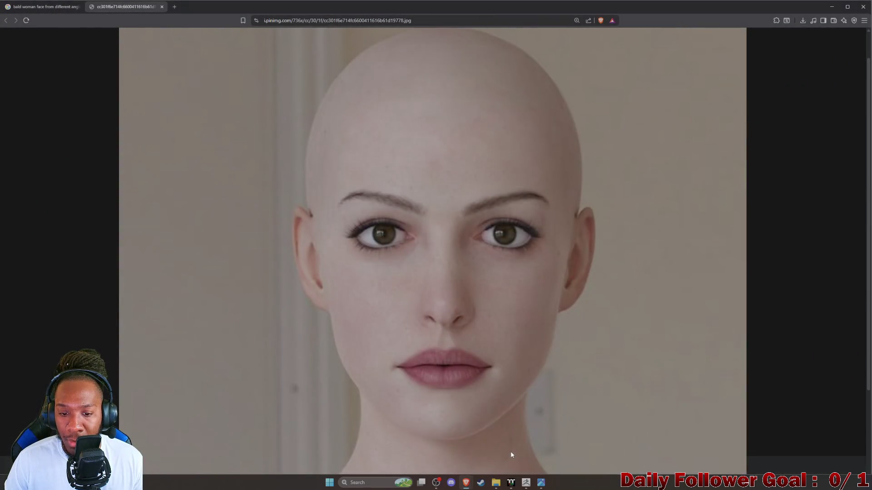
{"action": "mouse_move", "coordinate": [511, 489]}
{"action": "left_click", "coordinate": [543, 486]}
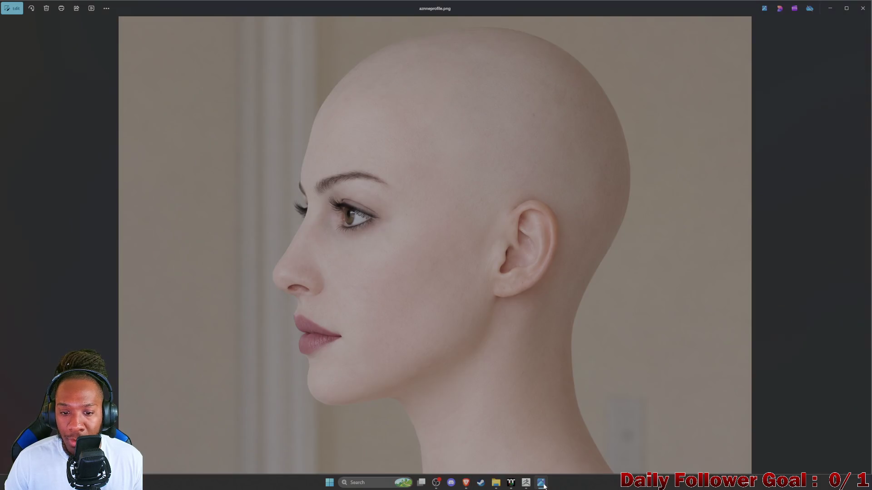
{"action": "mouse_move", "coordinate": [467, 485]}
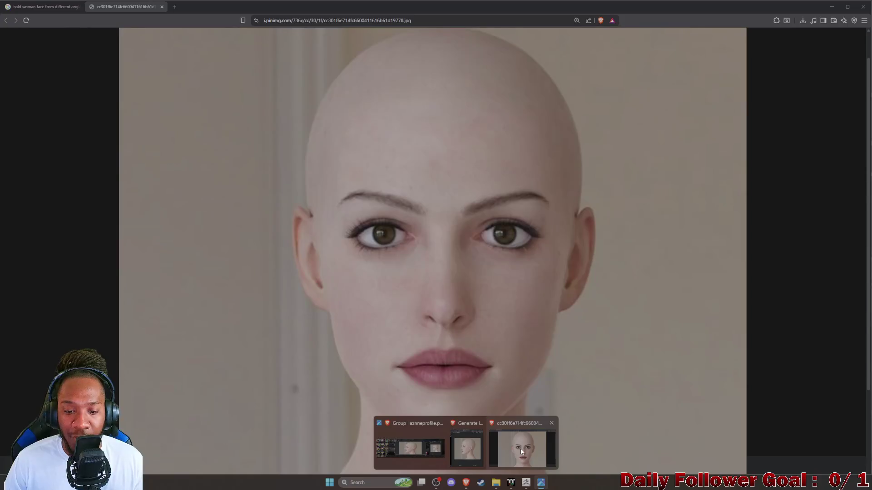
{"action": "left_click", "coordinate": [520, 448]}
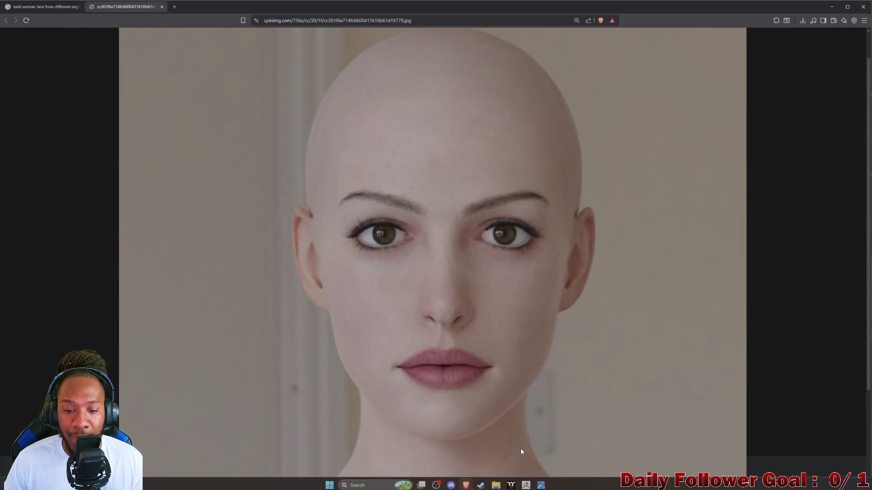
{"action": "mouse_move", "coordinate": [541, 483]}
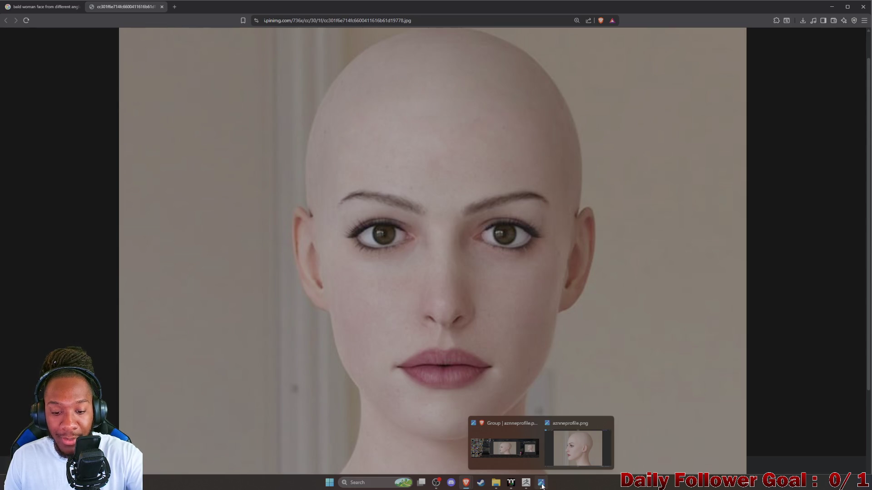
{"action": "left_click", "coordinate": [542, 485]}
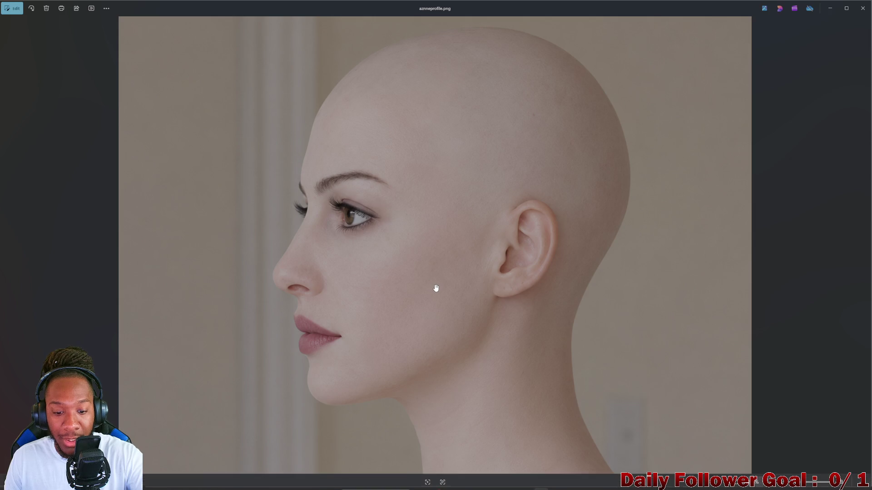
Enlarge the profile photo and pan it vertically so it fills the Photos window
{"action": "scroll", "coordinate": [434, 313], "scroll_direction": "up", "scroll_amount": 2}
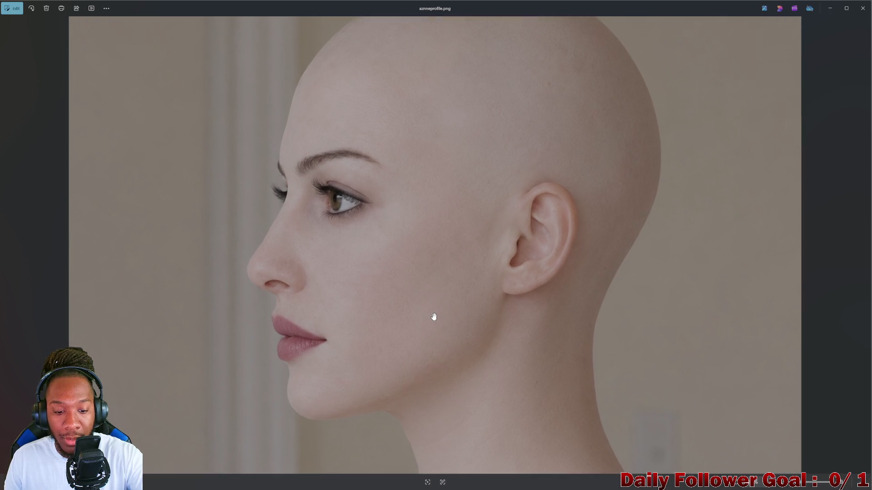
{"action": "scroll", "coordinate": [429, 318], "scroll_direction": "down", "scroll_amount": 2}
{"action": "scroll", "coordinate": [431, 326], "scroll_direction": "up", "scroll_amount": 2}
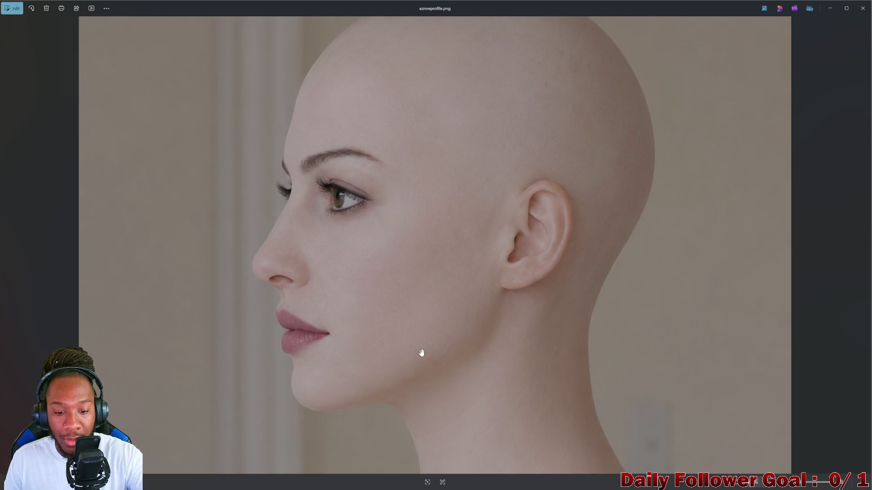
{"action": "mouse_move", "coordinate": [416, 383]}
{"action": "left_mouse_down"}
{"action": "mouse_move", "coordinate": [424, 387]}
{"action": "mouse_move", "coordinate": [426, 356]}
{"action": "mouse_move", "coordinate": [428, 366]}
{"action": "left_mouse_up"}
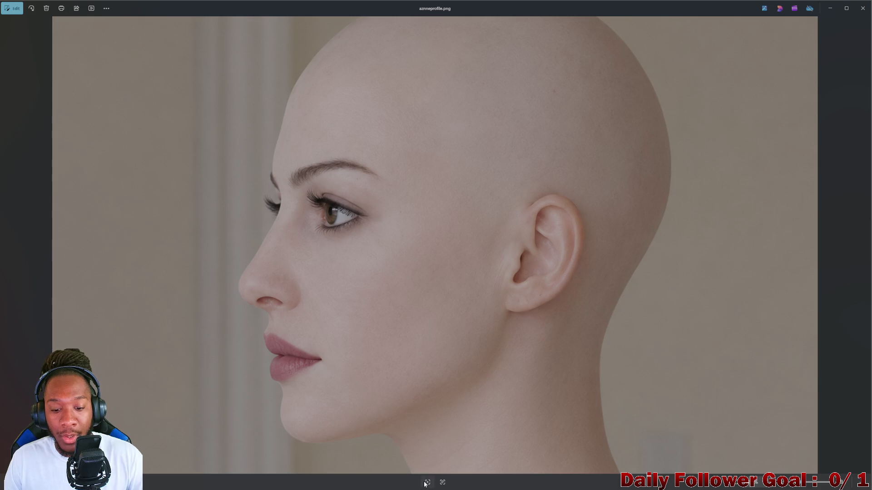
{"action": "mouse_move", "coordinate": [522, 483]}
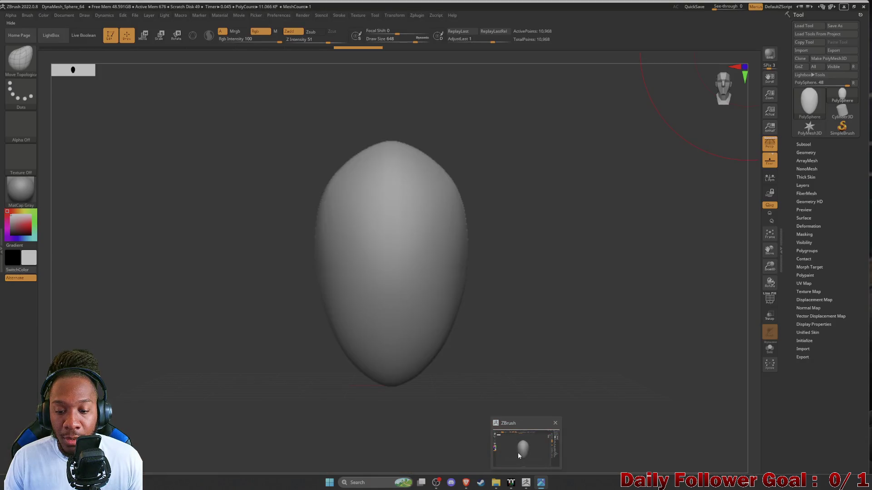
In ZBrush, make the window slightly see-through and rotate the head to line up with the profile photo
{"action": "scroll", "coordinate": [556, 254], "scroll_direction": "down", "scroll_amount": 2}
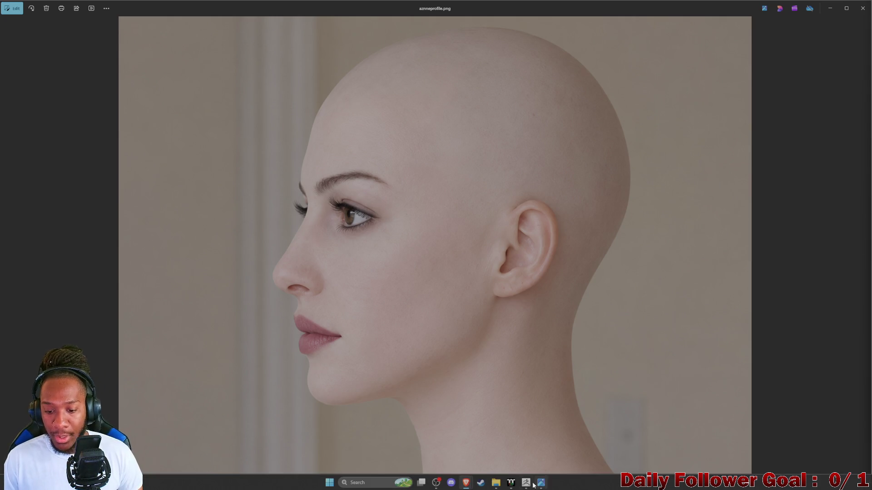
{"action": "left_click", "coordinate": [528, 482]}
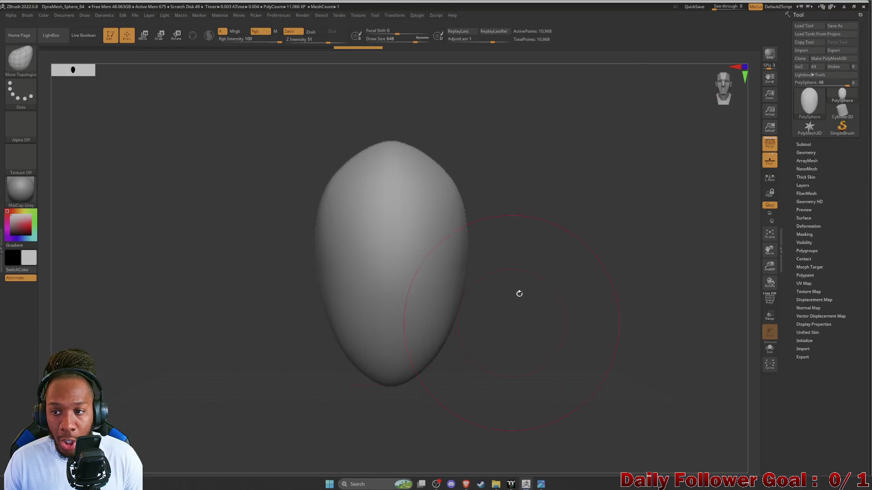
{"action": "mouse_move", "coordinate": [188, 231]}
{"action": "left_mouse_down"}
{"action": "mouse_move", "coordinate": [166, 226]}
{"action": "mouse_move", "coordinate": [206, 267]}
{"action": "left_mouse_up"}
{"action": "mouse_move", "coordinate": [173, 294]}
{"action": "left_mouse_down"}
{"action": "mouse_move", "coordinate": [199, 253]}
{"action": "mouse_move", "coordinate": [238, 258]}
{"action": "left_mouse_up"}
{"action": "left_click_drag", "start_coordinate": [715, 7], "coordinate": [728, 10]}
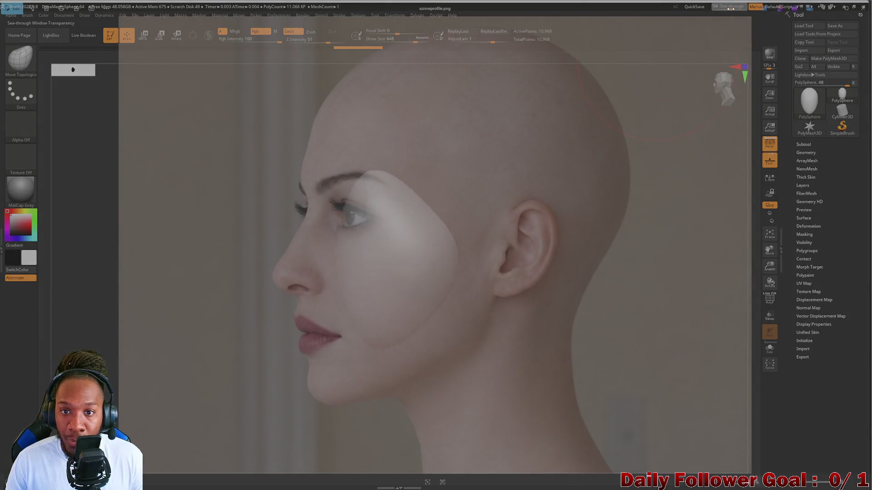
{"action": "left_click_drag", "start_coordinate": [729, 9], "coordinate": [723, 8]}
{"action": "mouse_move", "coordinate": [266, 286]}
{"action": "left_mouse_down"}
{"action": "mouse_move", "coordinate": [250, 272]}
{"action": "mouse_move", "coordinate": [244, 356]}
{"action": "mouse_move", "coordinate": [253, 326]}
{"action": "mouse_move", "coordinate": [255, 333]}
{"action": "mouse_move", "coordinate": [232, 306]}
{"action": "left_mouse_up"}
{"action": "key", "text": "shift"}
{"action": "key", "text": "shift"}
{"action": "mouse_move", "coordinate": [223, 262]}
{"action": "left_mouse_down"}
{"action": "mouse_move", "coordinate": [219, 286]}
{"action": "mouse_move", "coordinate": [220, 264]}
{"action": "mouse_move", "coordinate": [222, 282]}
{"action": "mouse_move", "coordinate": [185, 268]}
{"action": "mouse_move", "coordinate": [177, 289]}
{"action": "left_mouse_up"}
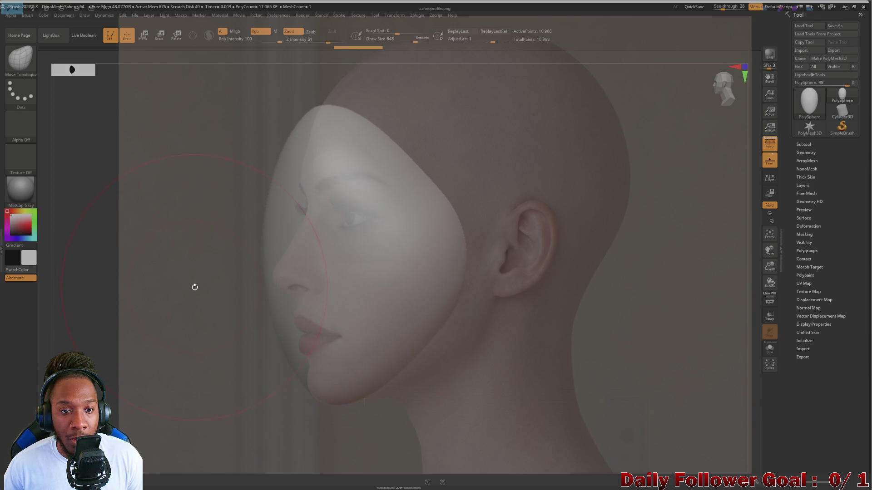
{"action": "mouse_move", "coordinate": [217, 304]}
{"action": "left_mouse_down"}
{"action": "mouse_move", "coordinate": [217, 315]}
{"action": "mouse_move", "coordinate": [214, 292]}
{"action": "mouse_move", "coordinate": [204, 287]}
{"action": "mouse_move", "coordinate": [249, 282]}
{"action": "mouse_move", "coordinate": [249, 253]}
{"action": "mouse_move", "coordinate": [294, 255]}
{"action": "mouse_move", "coordinate": [224, 259]}
{"action": "mouse_move", "coordinate": [272, 243]}
{"action": "mouse_move", "coordinate": [345, 239]}
{"action": "mouse_move", "coordinate": [332, 240]}
{"action": "left_mouse_up"}
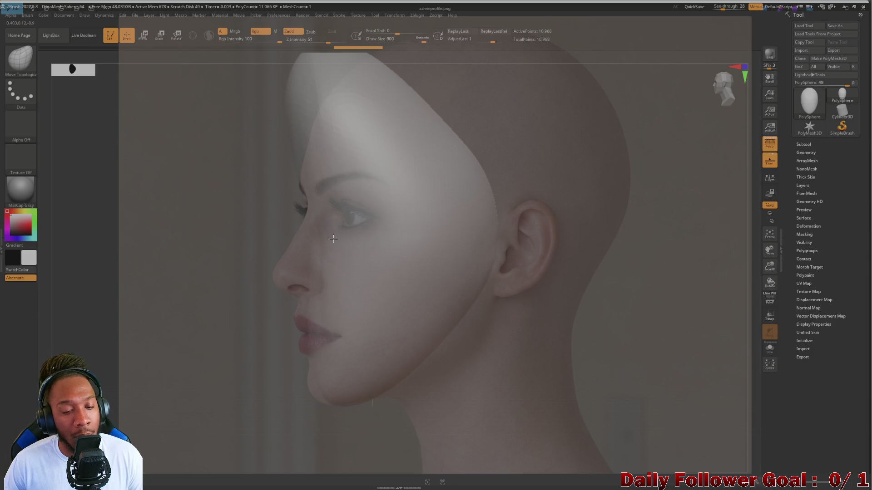
Push the face edge, chin, forehead and back of skull to follow the reference profile
{"action": "left_click_drag", "start_coordinate": [333, 238], "coordinate": [310, 239]}
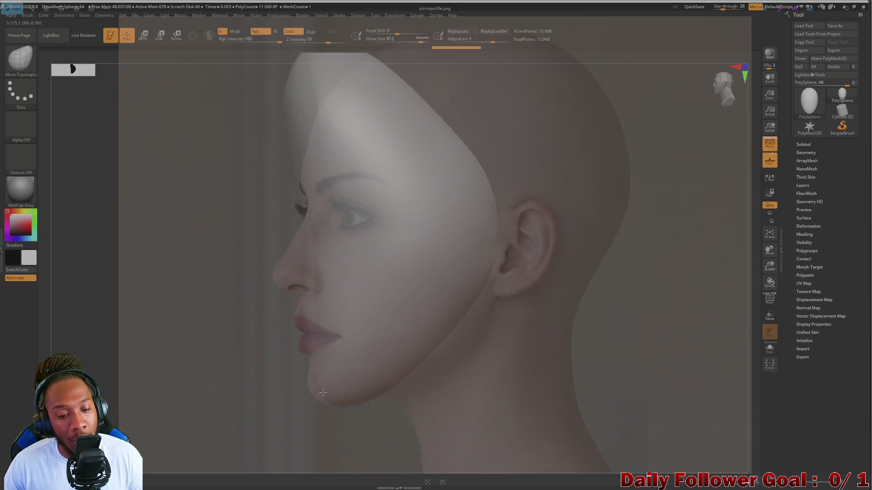
{"action": "left_click_drag", "start_coordinate": [318, 396], "coordinate": [315, 401]}
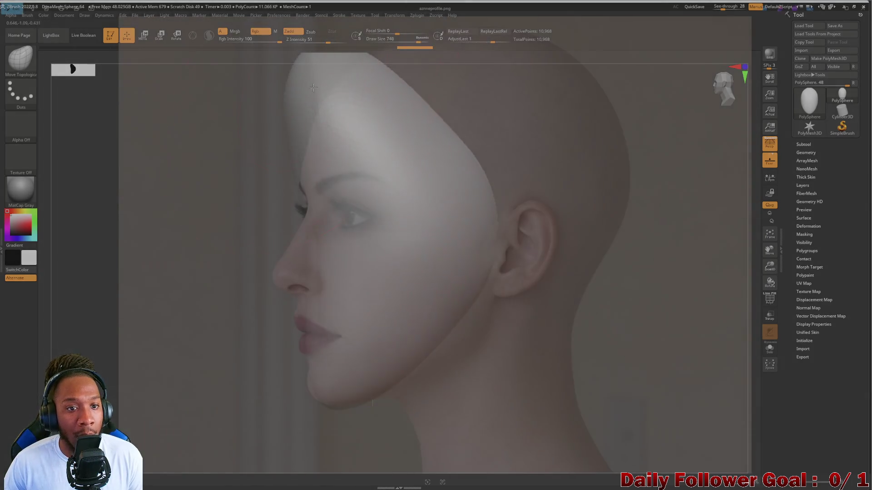
{"action": "left_click_drag", "start_coordinate": [216, 282], "coordinate": [216, 299]}
{"action": "mouse_move", "coordinate": [284, 73]}
{"action": "left_mouse_down"}
{"action": "mouse_move", "coordinate": [356, 76]}
{"action": "mouse_move", "coordinate": [345, 104]}
{"action": "left_mouse_up"}
{"action": "mouse_move", "coordinate": [337, 136]}
{"action": "left_mouse_down"}
{"action": "mouse_move", "coordinate": [287, 131]}
{"action": "mouse_move", "coordinate": [294, 120]}
{"action": "left_mouse_up"}
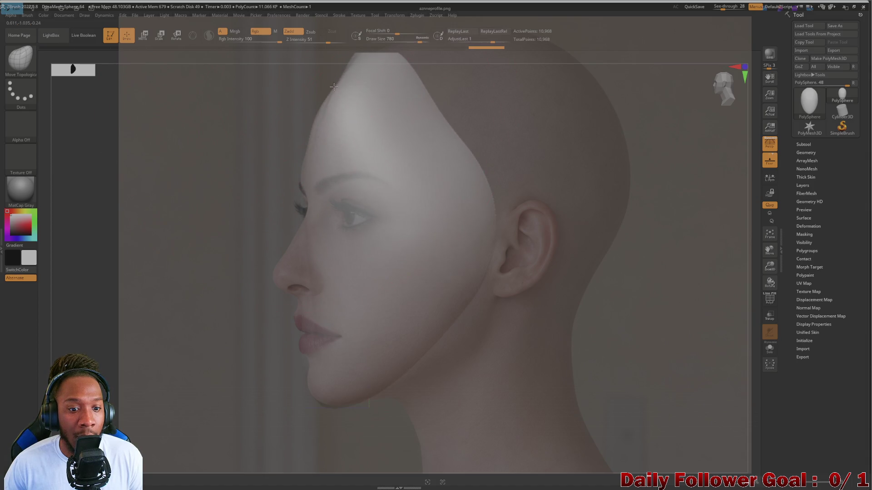
{"action": "mouse_move", "coordinate": [418, 64]}
{"action": "left_mouse_down"}
{"action": "mouse_move", "coordinate": [431, 91]}
{"action": "mouse_move", "coordinate": [581, 86]}
{"action": "left_mouse_up"}
{"action": "mouse_move", "coordinate": [371, 98]}
{"action": "left_mouse_down"}
{"action": "mouse_move", "coordinate": [339, 59]}
{"action": "mouse_move", "coordinate": [359, 61]}
{"action": "left_mouse_up"}
{"action": "mouse_move", "coordinate": [535, 196]}
{"action": "left_mouse_down"}
{"action": "mouse_move", "coordinate": [568, 204]}
{"action": "mouse_move", "coordinate": [623, 249]}
{"action": "left_mouse_up"}
{"action": "mouse_move", "coordinate": [269, 283]}
{"action": "left_mouse_down"}
{"action": "mouse_move", "coordinate": [224, 274]}
{"action": "mouse_move", "coordinate": [241, 277]}
{"action": "mouse_move", "coordinate": [234, 267]}
{"action": "left_mouse_up"}
{"action": "mouse_move", "coordinate": [285, 233]}
{"action": "left_mouse_down"}
{"action": "mouse_move", "coordinate": [225, 224]}
{"action": "mouse_move", "coordinate": [217, 232]}
{"action": "mouse_move", "coordinate": [245, 275]}
{"action": "mouse_move", "coordinate": [236, 224]}
{"action": "mouse_move", "coordinate": [235, 292]}
{"action": "mouse_move", "coordinate": [187, 303]}
{"action": "mouse_move", "coordinate": [191, 313]}
{"action": "mouse_move", "coordinate": [204, 292]}
{"action": "mouse_move", "coordinate": [195, 306]}
{"action": "mouse_move", "coordinate": [203, 299]}
{"action": "mouse_move", "coordinate": [203, 332]}
{"action": "mouse_move", "coordinate": [233, 332]}
{"action": "left_mouse_up"}
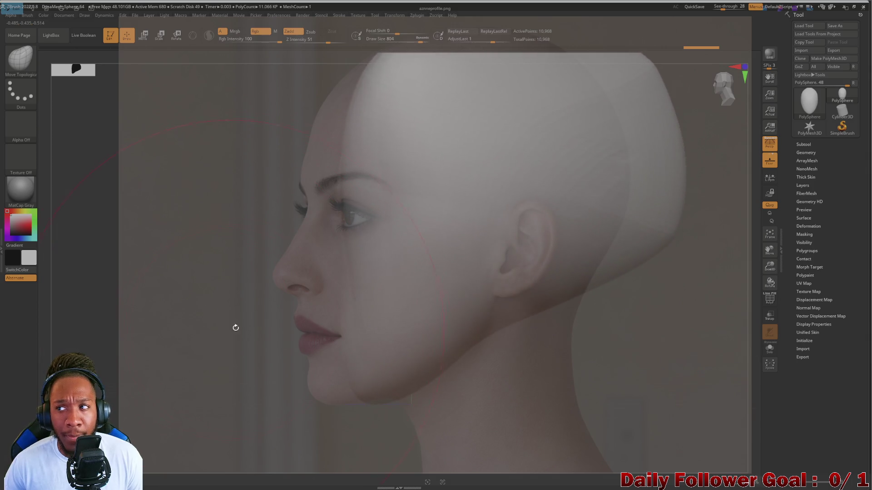
{"action": "mouse_move", "coordinate": [219, 294]}
{"action": "left_mouse_down"}
{"action": "mouse_move", "coordinate": [220, 306]}
{"action": "mouse_move", "coordinate": [180, 342]}
{"action": "mouse_move", "coordinate": [198, 315]}
{"action": "mouse_move", "coordinate": [197, 338]}
{"action": "mouse_move", "coordinate": [194, 313]}
{"action": "mouse_move", "coordinate": [162, 306]}
{"action": "left_mouse_up"}
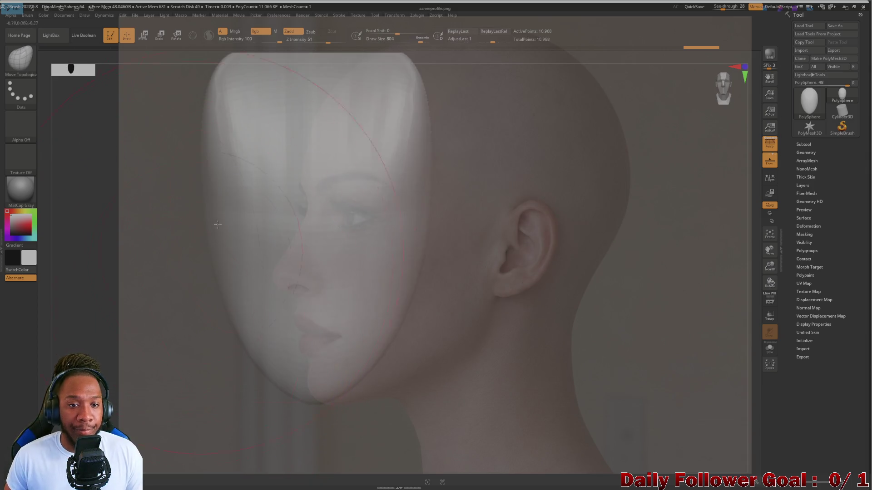
Drag the See-through slider back to 0
{"action": "left_click_drag", "start_coordinate": [713, 6], "coordinate": [711, 7]}
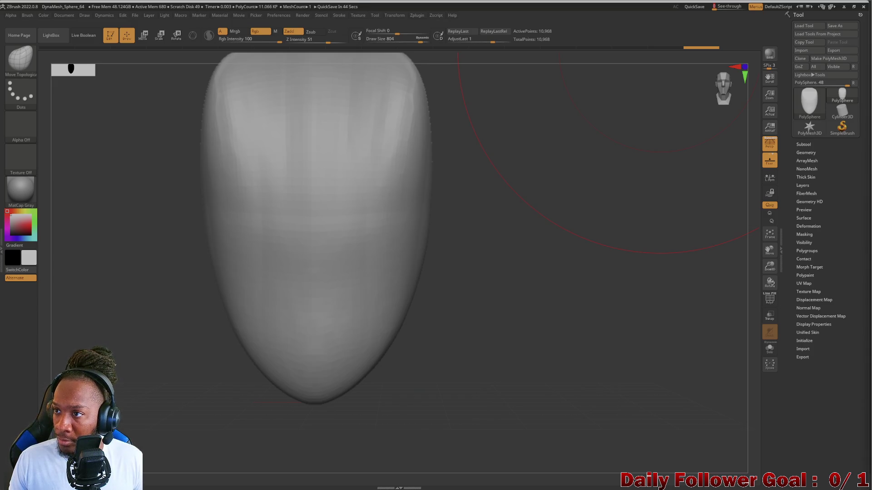
Rotate around the head, reshape its left side, and switch to smoothing
{"action": "mouse_move", "coordinate": [96, 286]}
{"action": "left_mouse_down"}
{"action": "mouse_move", "coordinate": [121, 288]}
{"action": "mouse_move", "coordinate": [101, 302]}
{"action": "left_mouse_up"}
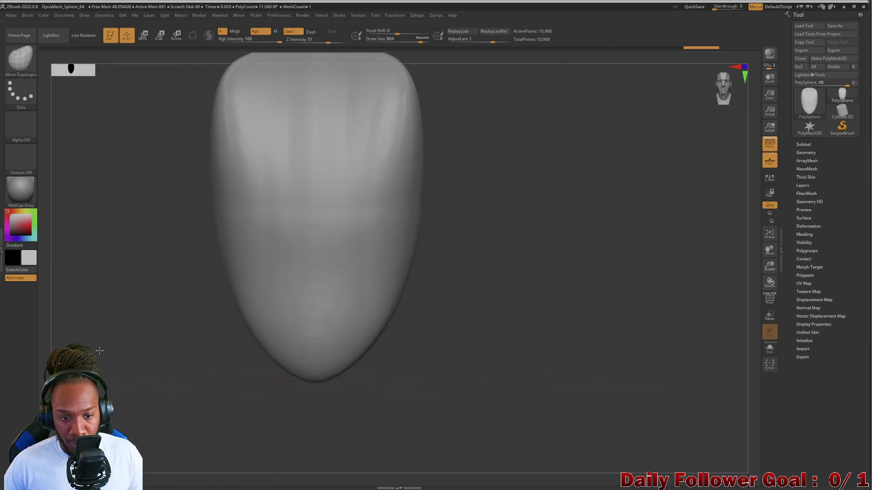
{"action": "mouse_move", "coordinate": [132, 273]}
{"action": "left_mouse_down", "text": "alt"}
{"action": "mouse_move", "coordinate": [319, 301]}
{"action": "mouse_move", "coordinate": [272, 306]}
{"action": "mouse_move", "coordinate": [286, 305]}
{"action": "left_mouse_up", "text": "alt"}
{"action": "mouse_move", "coordinate": [482, 217]}
{"action": "left_mouse_down"}
{"action": "mouse_move", "coordinate": [504, 195]}
{"action": "mouse_move", "coordinate": [477, 209]}
{"action": "left_mouse_up"}
{"action": "mouse_move", "coordinate": [394, 203]}
{"action": "left_mouse_down"}
{"action": "mouse_move", "coordinate": [506, 151]}
{"action": "mouse_move", "coordinate": [490, 145]}
{"action": "mouse_move", "coordinate": [496, 181]}
{"action": "mouse_move", "coordinate": [477, 154]}
{"action": "mouse_move", "coordinate": [506, 150]}
{"action": "left_mouse_up"}
{"action": "left_click_drag", "start_coordinate": [335, 205], "coordinate": [421, 176]}
{"action": "left_click_drag", "start_coordinate": [338, 183], "coordinate": [326, 179]}
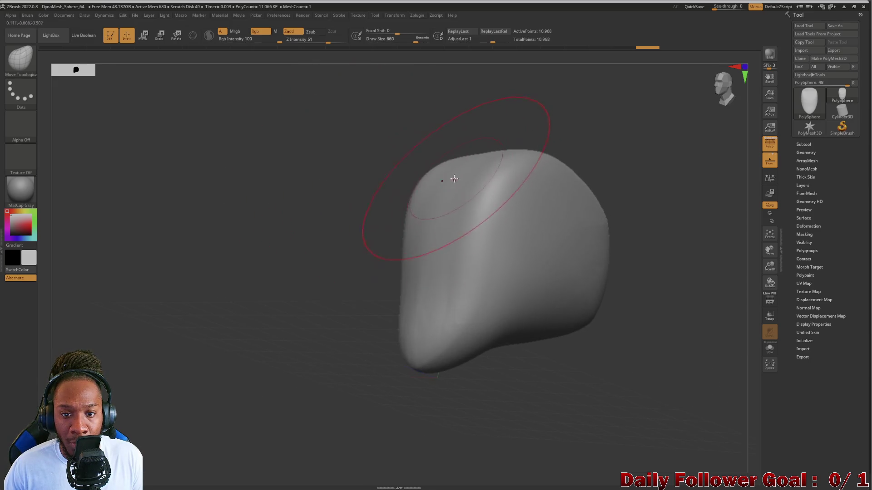
{"action": "key", "text": "shift"}
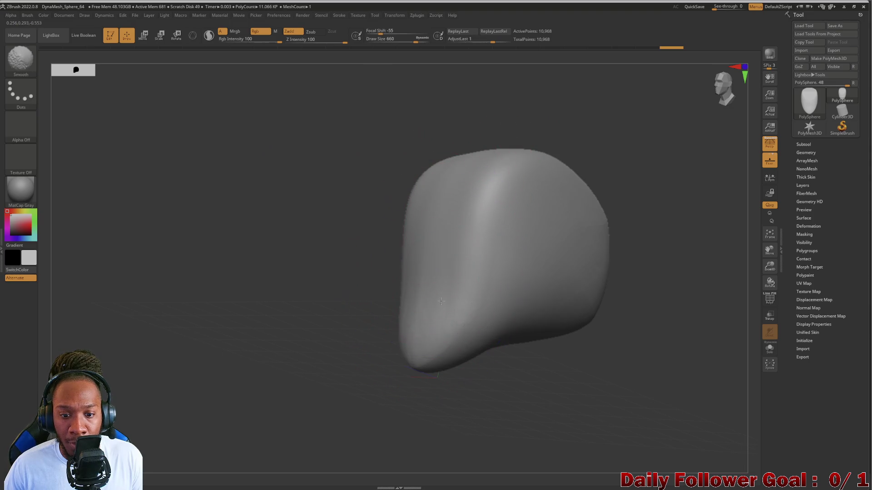
{"action": "mouse_move", "coordinate": [342, 291]}
{"action": "left_mouse_down"}
{"action": "mouse_move", "coordinate": [292, 262]}
{"action": "mouse_move", "coordinate": [331, 229]}
{"action": "left_mouse_up"}
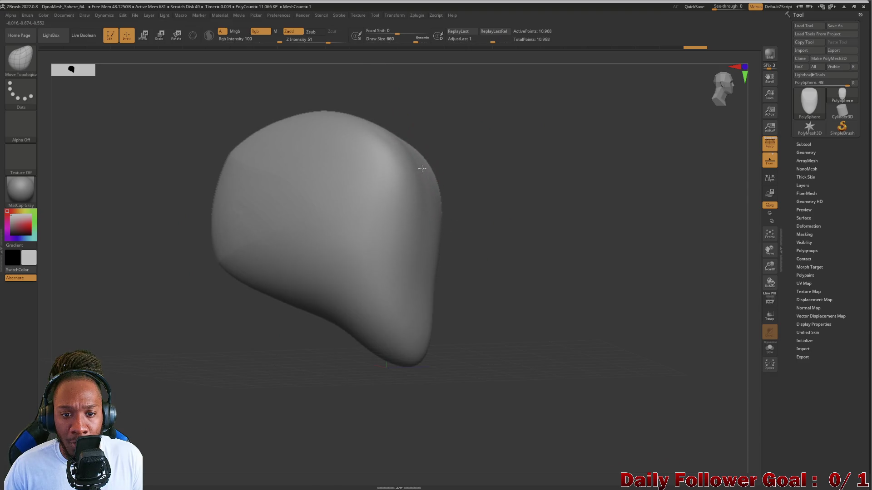
Push out the upper right edge and smooth the crease and lower edge into an upright egg
{"action": "left_click_drag", "start_coordinate": [424, 168], "coordinate": [436, 166]}
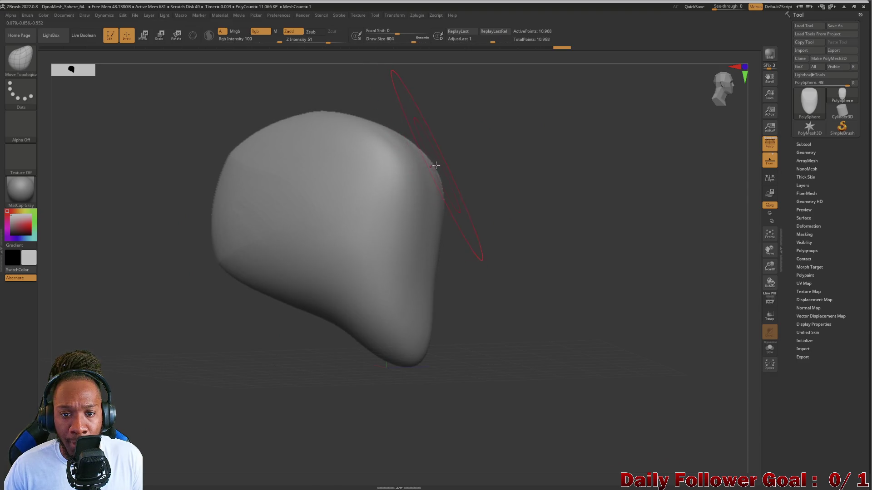
{"action": "left_click_drag", "start_coordinate": [507, 179], "coordinate": [434, 157], "text": "shift"}
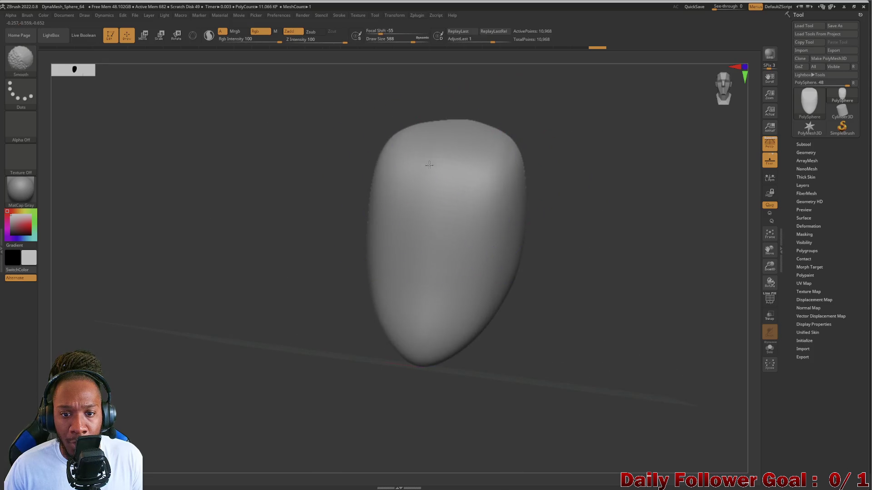
{"action": "right_click_drag", "start_coordinate": [436, 220], "coordinate": [475, 171]}
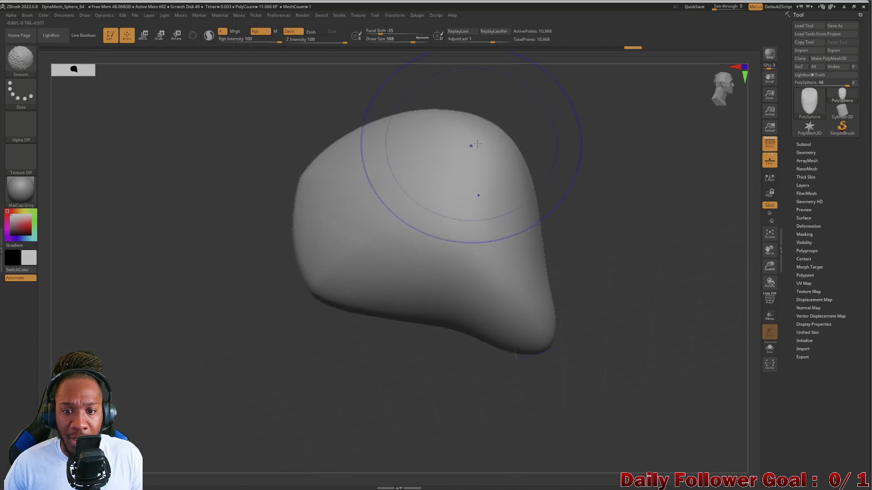
{"action": "mouse_move", "coordinate": [500, 248]}
{"action": "right_mouse_down"}
{"action": "mouse_move", "coordinate": [565, 200]}
{"action": "mouse_move", "coordinate": [337, 165]}
{"action": "mouse_move", "coordinate": [391, 172]}
{"action": "right_mouse_up"}
{"action": "right_click_drag", "start_coordinate": [522, 102], "coordinate": [407, 140]}
{"action": "mouse_move", "coordinate": [407, 140]}
{"action": "left_mouse_down", "text": "shift"}
{"action": "mouse_move", "coordinate": [374, 194]}
{"action": "mouse_move", "coordinate": [389, 259]}
{"action": "left_mouse_up", "text": "shift"}
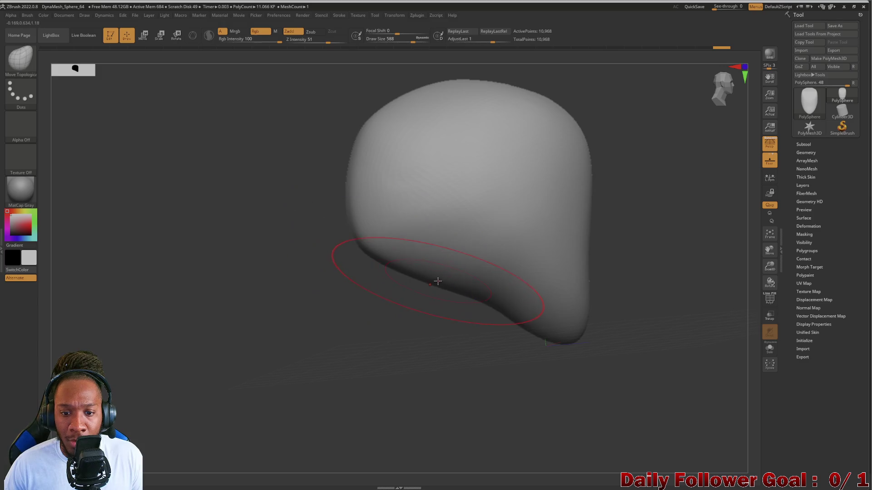
{"action": "mouse_move", "coordinate": [380, 278]}
{"action": "right_mouse_down", "text": "shift"}
{"action": "mouse_move", "coordinate": [451, 214]}
{"action": "mouse_move", "coordinate": [332, 231]}
{"action": "mouse_move", "coordinate": [492, 219]}
{"action": "right_mouse_up", "text": "shift"}
{"action": "right_click_drag", "start_coordinate": [351, 239], "coordinate": [452, 112], "text": "shift"}
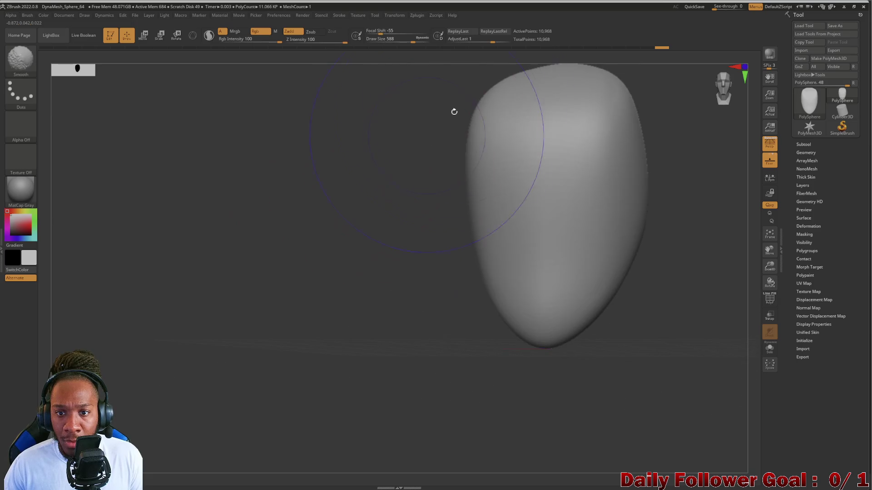
DynaMesh the head to even out its geometry, then zoom out to check the egg shape
{"action": "left_click_drag", "start_coordinate": [266, 210], "coordinate": [319, 279], "text": "ctrl"}
{"action": "mouse_move", "coordinate": [319, 278]}
{"action": "right_mouse_down", "text": "ctrl"}
{"action": "mouse_move", "coordinate": [331, 210]}
{"action": "mouse_move", "coordinate": [310, 273]}
{"action": "mouse_move", "coordinate": [419, 214]}
{"action": "mouse_move", "coordinate": [458, 212]}
{"action": "right_mouse_up", "text": "ctrl"}
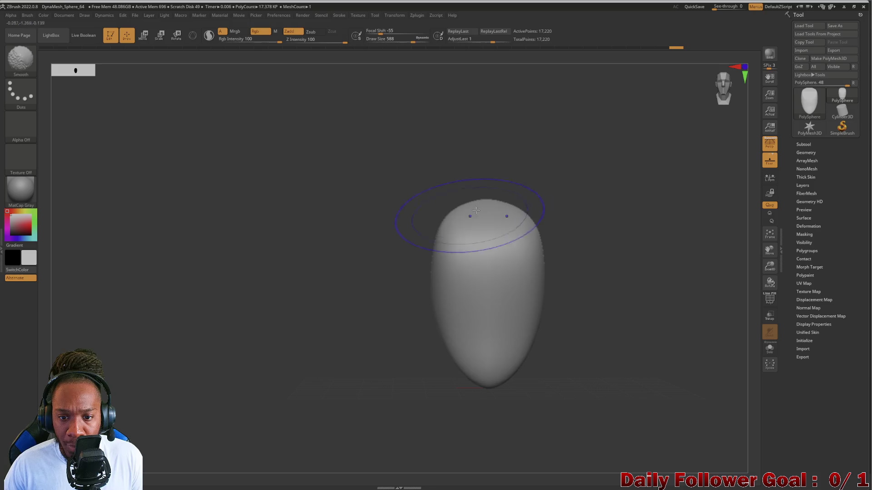
{"action": "mouse_move", "coordinate": [348, 258]}
{"action": "right_mouse_down"}
{"action": "mouse_move", "coordinate": [467, 225]}
{"action": "mouse_move", "coordinate": [265, 284]}
{"action": "mouse_move", "coordinate": [290, 327]}
{"action": "mouse_move", "coordinate": [276, 333]}
{"action": "right_mouse_up"}
{"action": "mouse_move", "coordinate": [339, 319]}
{"action": "right_mouse_down", "text": "ctrl"}
{"action": "mouse_move", "coordinate": [340, 265]}
{"action": "mouse_move", "coordinate": [347, 305]}
{"action": "mouse_move", "coordinate": [338, 302]}
{"action": "mouse_move", "coordinate": [348, 308]}
{"action": "mouse_move", "coordinate": [334, 300]}
{"action": "mouse_move", "coordinate": [347, 360]}
{"action": "mouse_move", "coordinate": [249, 360]}
{"action": "right_mouse_up", "text": "ctrl"}
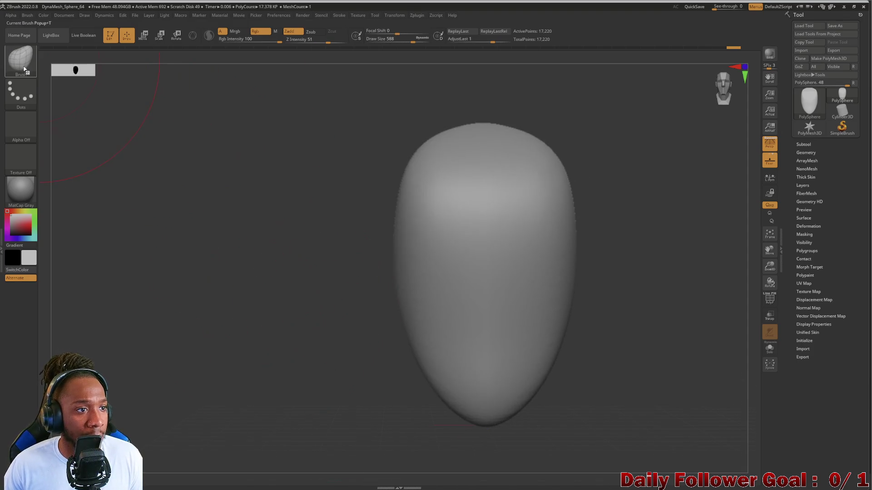
Pick the DamStandard brush, shrink Draw Size, reframe the egg, and set See-through to 34
{"action": "left_click", "coordinate": [21, 58]}
{"action": "left_click", "coordinate": [128, 65]}
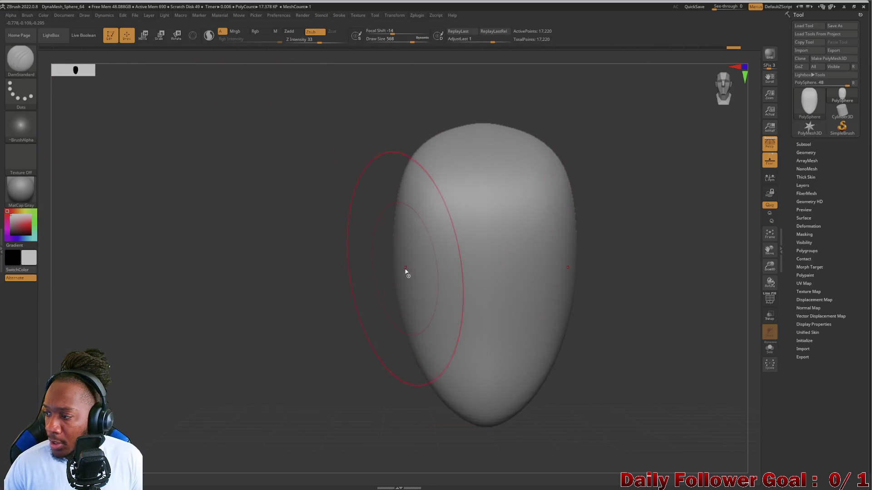
{"action": "left_click_drag", "start_coordinate": [409, 42], "coordinate": [399, 42]}
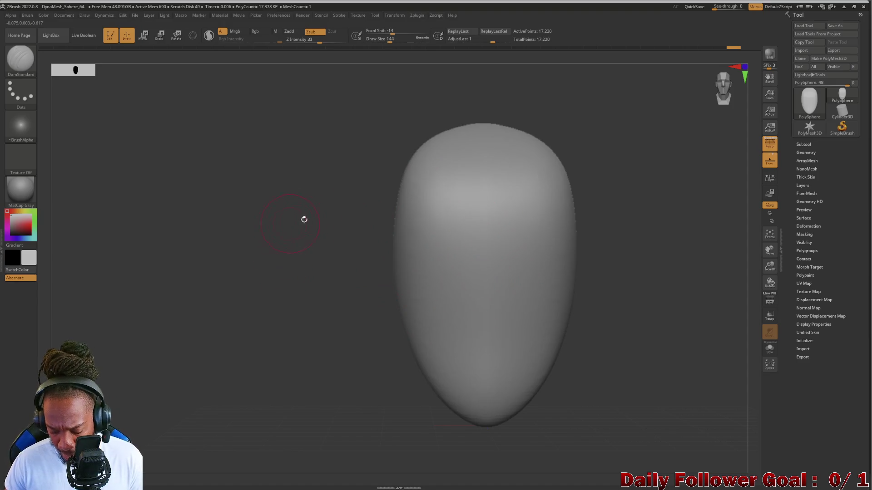
{"action": "mouse_move", "coordinate": [295, 307]}
{"action": "right_mouse_down"}
{"action": "mouse_move", "coordinate": [294, 284]}
{"action": "mouse_move", "coordinate": [336, 299]}
{"action": "right_mouse_up"}
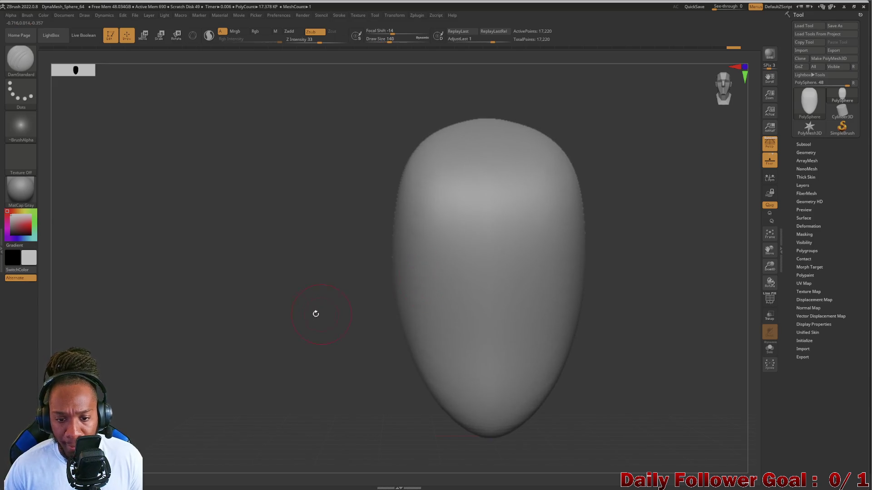
{"action": "mouse_move", "coordinate": [300, 323]}
{"action": "right_mouse_down", "text": "alt"}
{"action": "mouse_move", "coordinate": [176, 310]}
{"action": "mouse_move", "coordinate": [322, 239]}
{"action": "right_mouse_up", "text": "alt"}
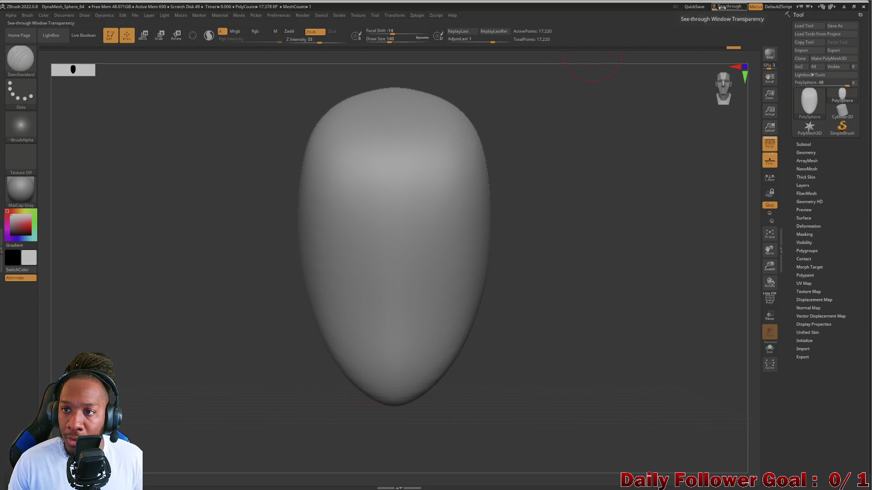
{"action": "left_click", "coordinate": [724, 7]}
Place the browser's front-view bald face photo behind the see-through ZBrush head instead of the side profile
{"action": "mouse_move", "coordinate": [553, 483]}
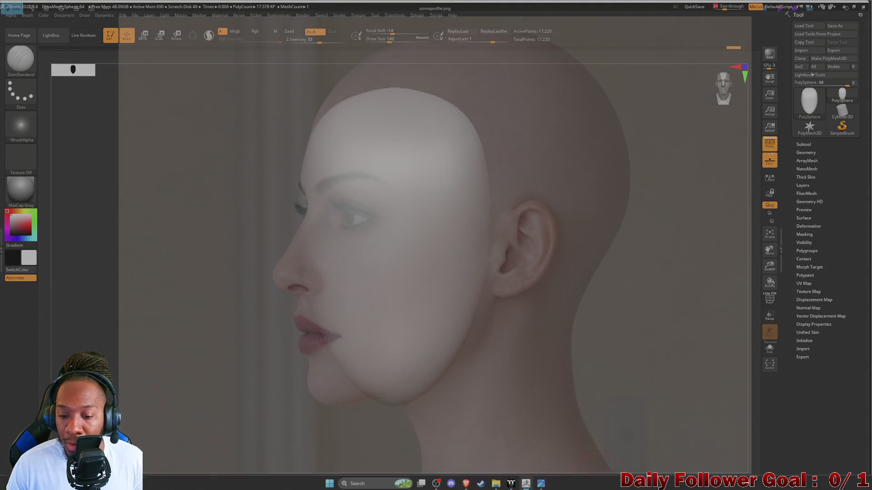
{"action": "left_click", "coordinate": [542, 485]}
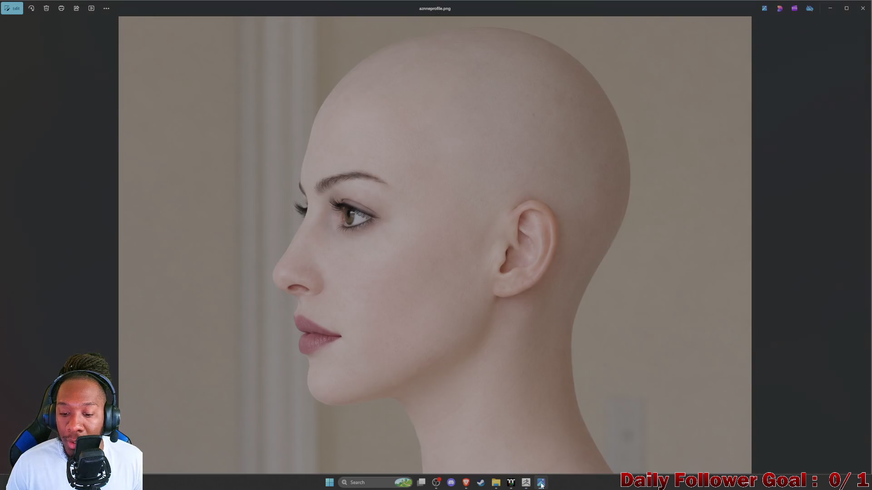
{"action": "mouse_move", "coordinate": [467, 485]}
{"action": "left_click", "coordinate": [525, 450]}
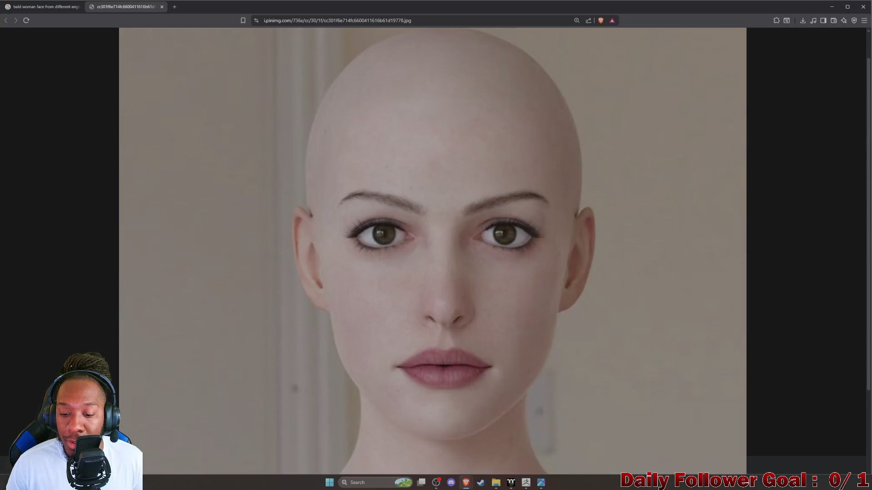
{"action": "left_click", "coordinate": [525, 484]}
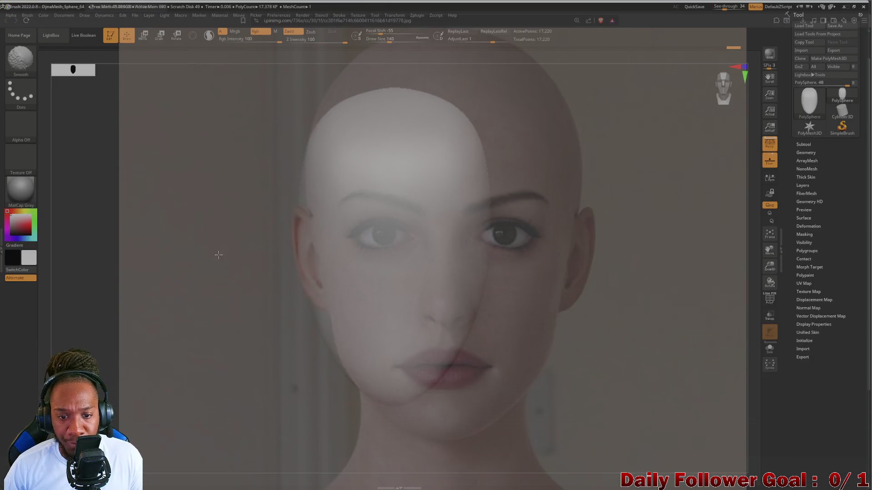
Turn the head to face front and carve a band across both eyes with a smaller brush
{"action": "mouse_move", "coordinate": [188, 297]}
{"action": "left_mouse_down"}
{"action": "mouse_move", "coordinate": [253, 288]}
{"action": "mouse_move", "coordinate": [240, 347]}
{"action": "mouse_move", "coordinate": [217, 319]}
{"action": "mouse_move", "coordinate": [228, 327]}
{"action": "left_mouse_up"}
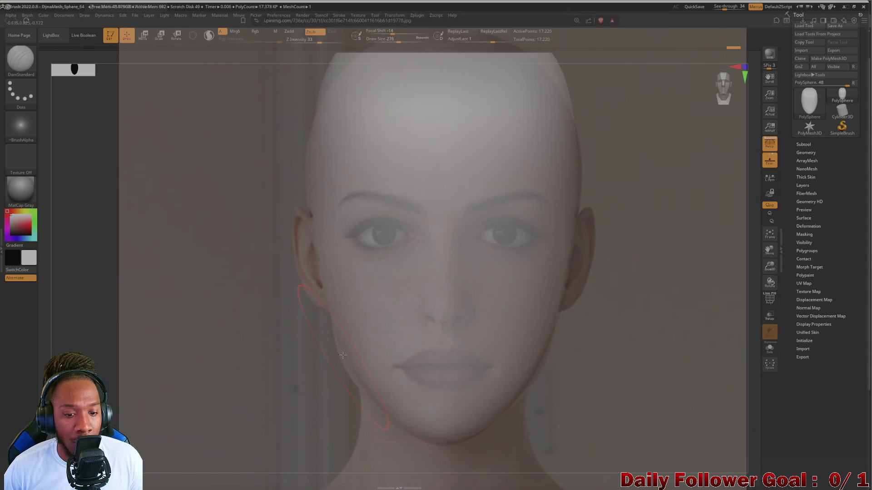
{"action": "key", "text": "bracketleft"}
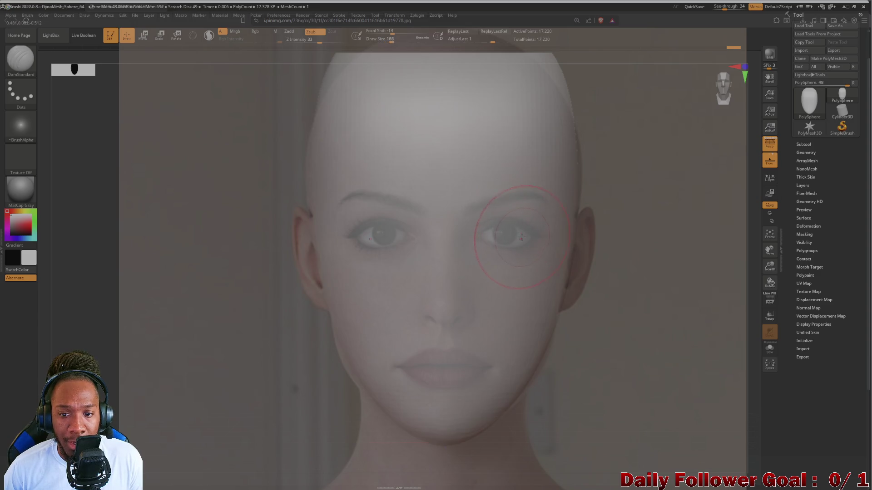
{"action": "left_click_drag", "start_coordinate": [538, 230], "coordinate": [393, 231]}
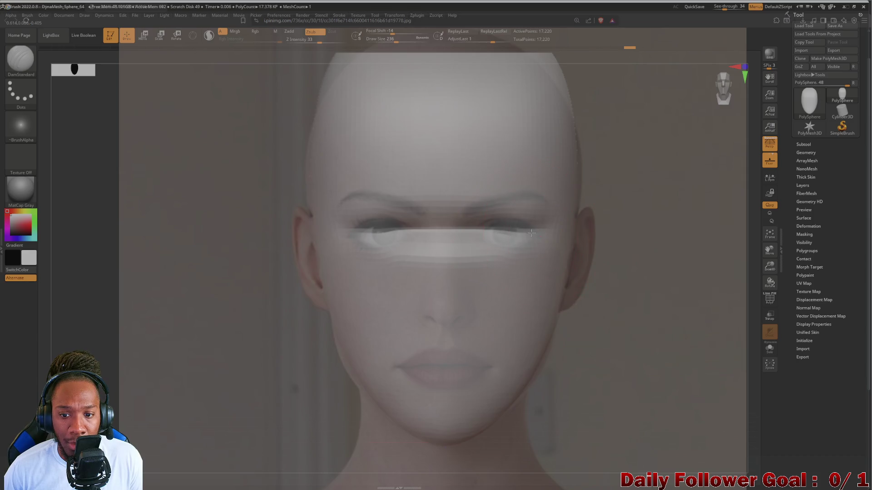
{"action": "key", "text": "ctrl+z"}
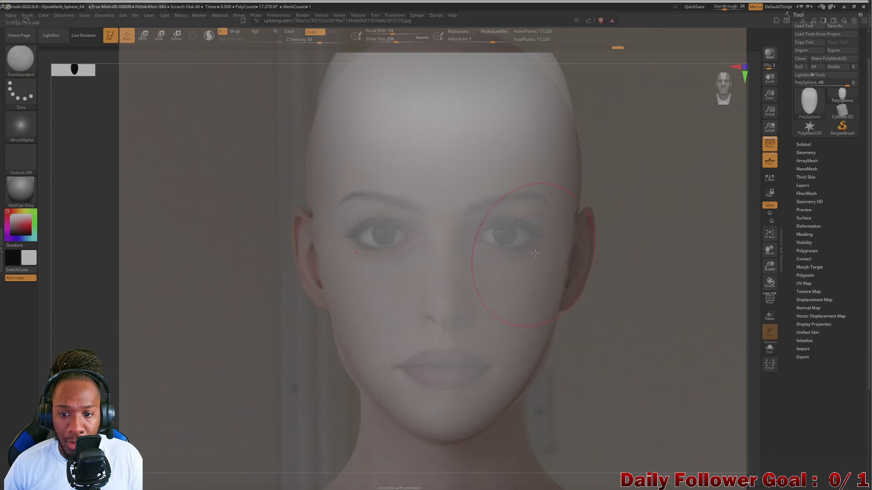
{"action": "left_click_drag", "start_coordinate": [541, 243], "coordinate": [350, 245]}
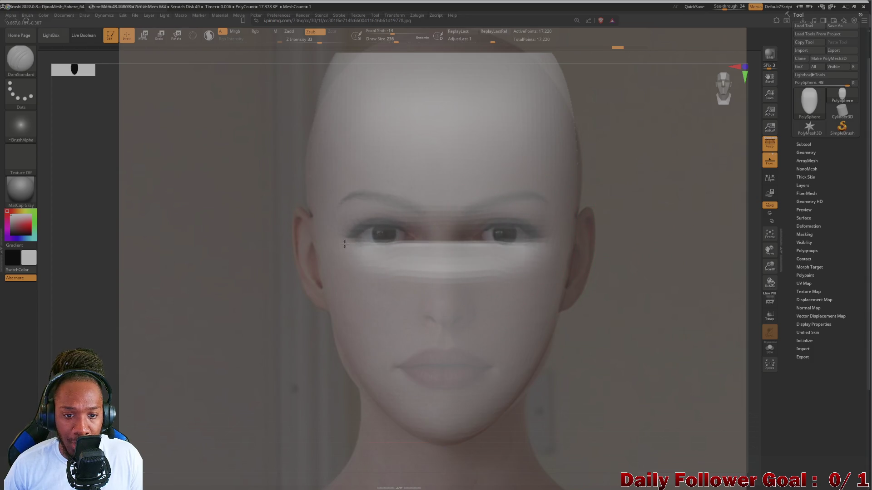
{"action": "mouse_move", "coordinate": [453, 243]}
{"action": "left_mouse_down"}
{"action": "mouse_move", "coordinate": [540, 241]}
{"action": "mouse_move", "coordinate": [349, 246]}
{"action": "mouse_move", "coordinate": [339, 271]}
{"action": "left_mouse_up"}
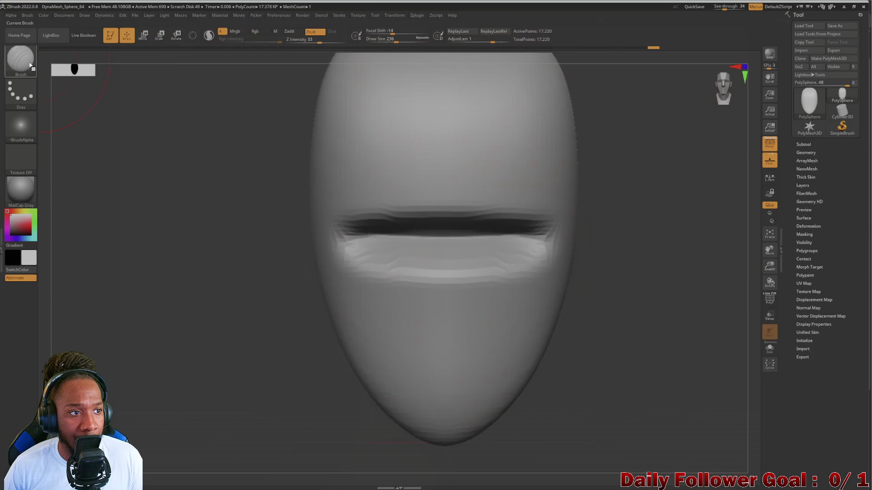
Build up the nose bridge down to the tip with the ClayBuildup brush
{"action": "key", "text": "b"}
{"action": "left_click", "coordinate": [108, 67]}
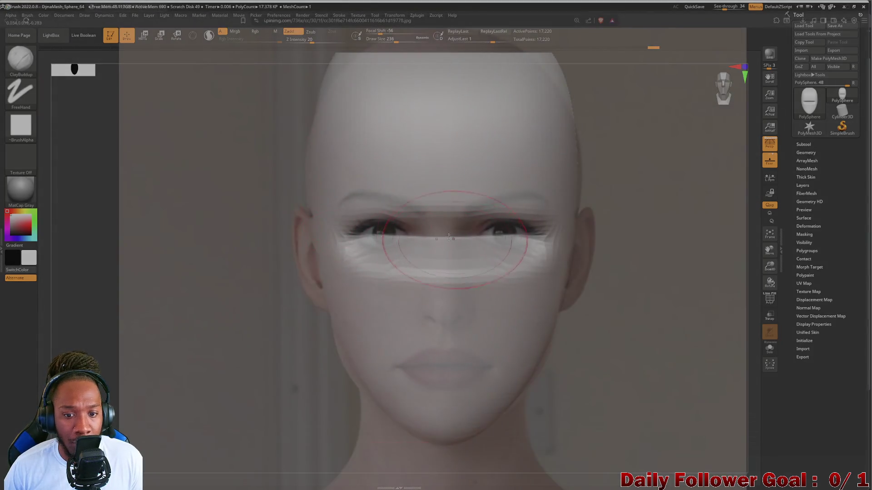
{"action": "left_click_drag", "start_coordinate": [445, 240], "coordinate": [444, 296]}
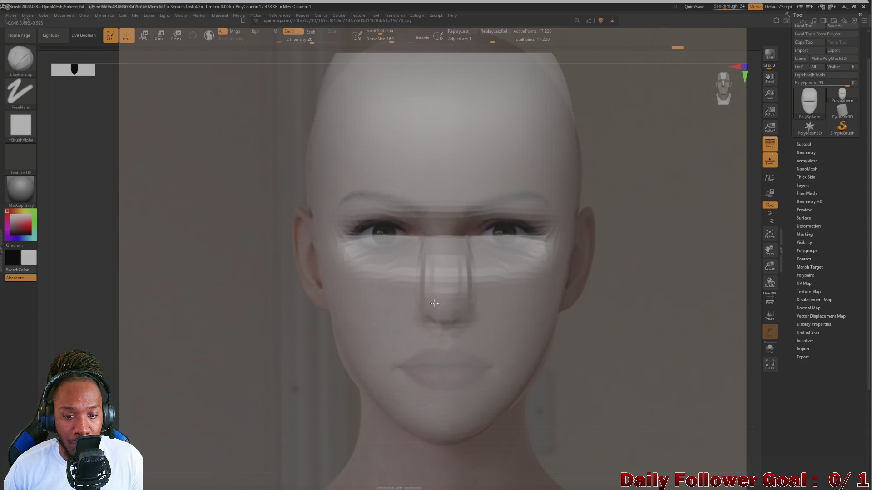
{"action": "left_click_drag", "start_coordinate": [430, 305], "coordinate": [422, 313]}
{"action": "key", "text": "ctrl+z"}
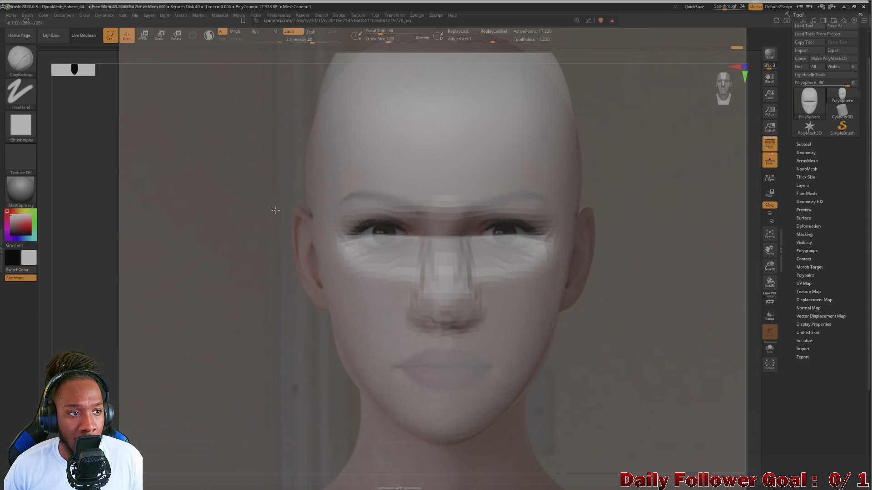
Carve the line between the lips with the DamStandard brush
{"action": "key", "text": "b"}
{"action": "key", "text": "d"}
{"action": "key", "text": "s"}
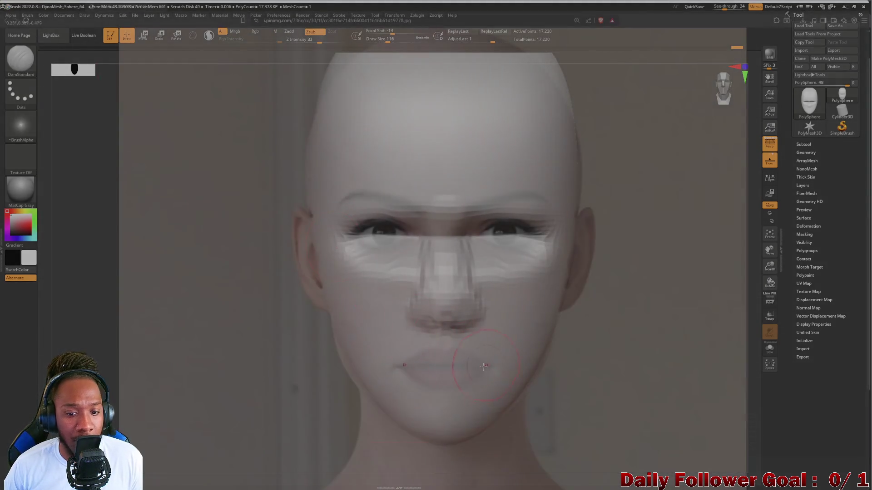
{"action": "left_click_drag", "start_coordinate": [483, 370], "coordinate": [406, 370]}
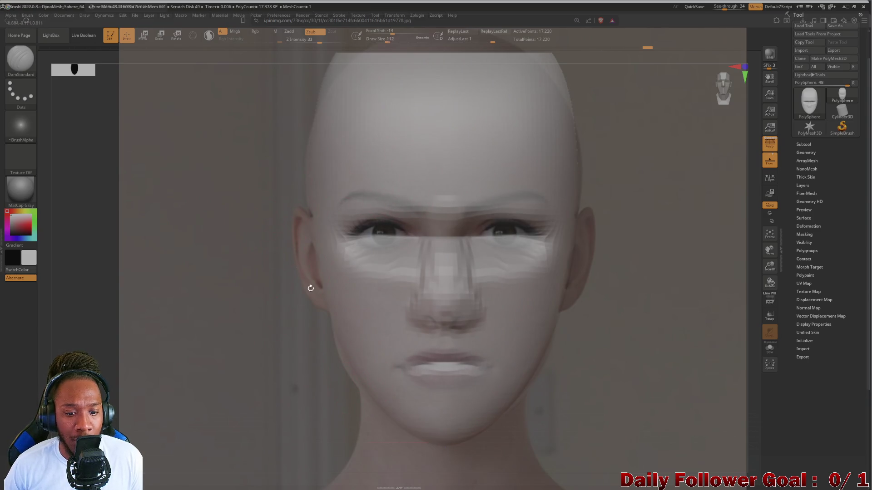
Enlarge the brush to size 220 and switch to the Move Topological brush
{"action": "key", "text": "b"}
{"action": "key", "text": "d"}
{"action": "key", "text": "s"}
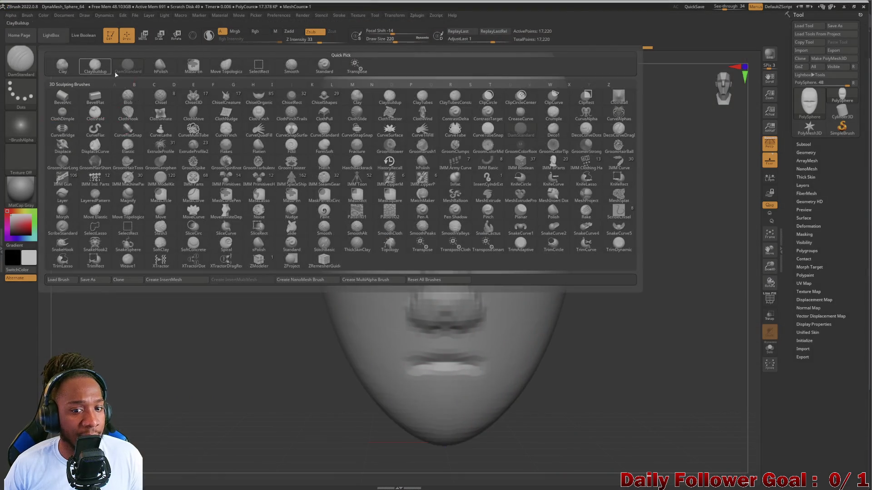
{"action": "key", "text": "b"}
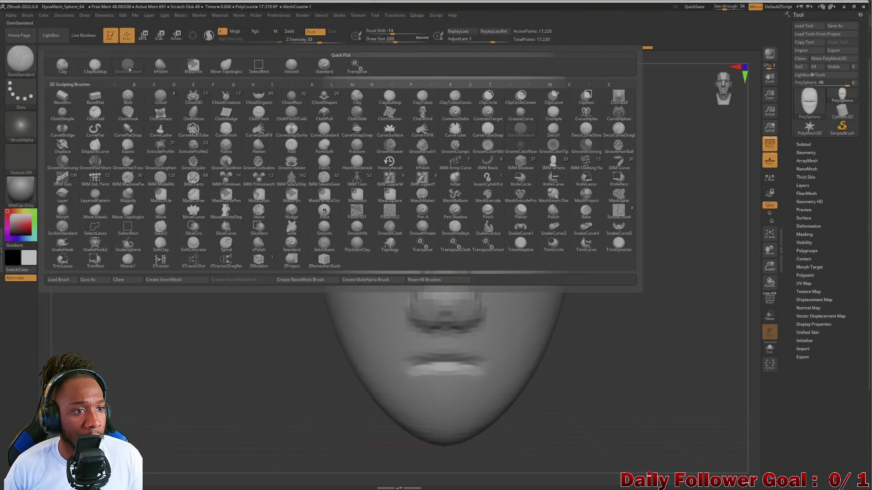
{"action": "left_click", "coordinate": [225, 66]}
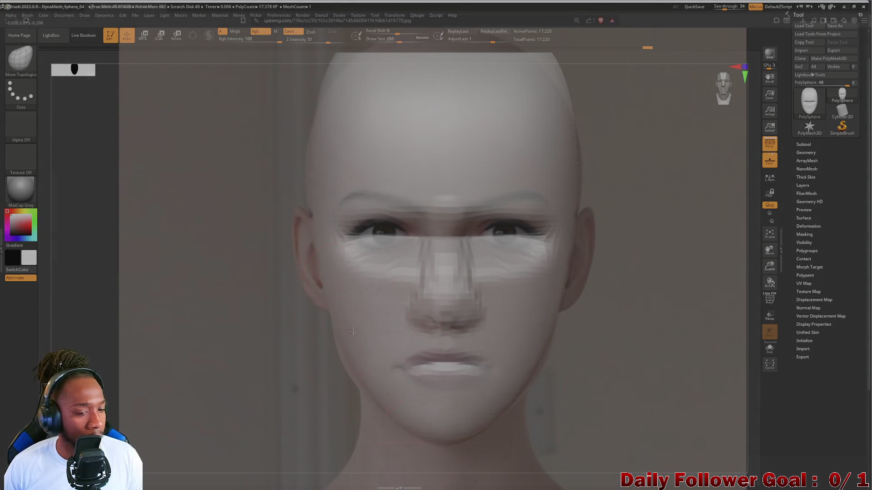
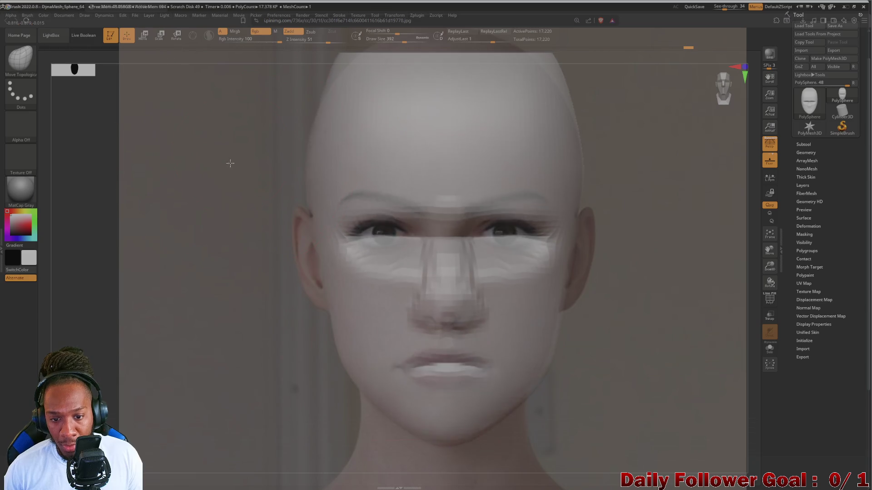
Drop the See-through slider from 34 to 0 to hide the reference photo, then enlarge the brush
{"action": "key", "text": "shift"}
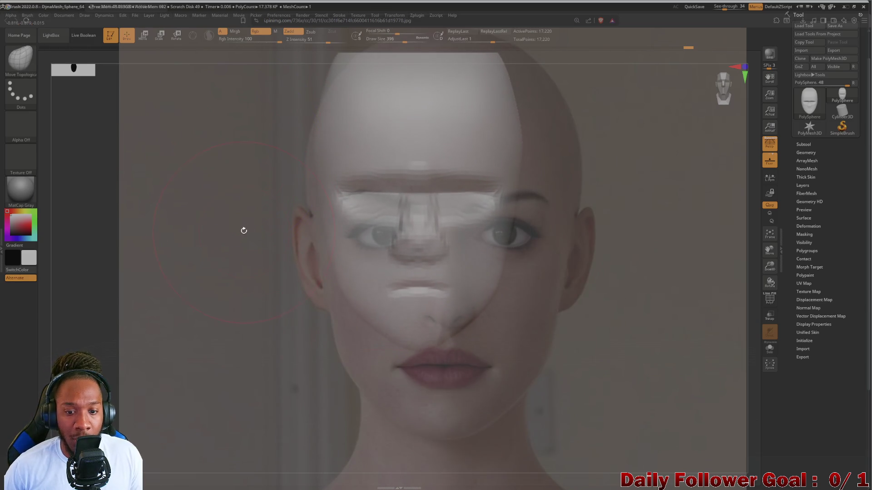
{"action": "mouse_move", "coordinate": [726, 7]}
{"action": "left_mouse_down"}
{"action": "mouse_move", "coordinate": [714, 7]}
{"action": "mouse_move", "coordinate": [738, 20]}
{"action": "mouse_move", "coordinate": [712, 6]}
{"action": "left_mouse_up"}
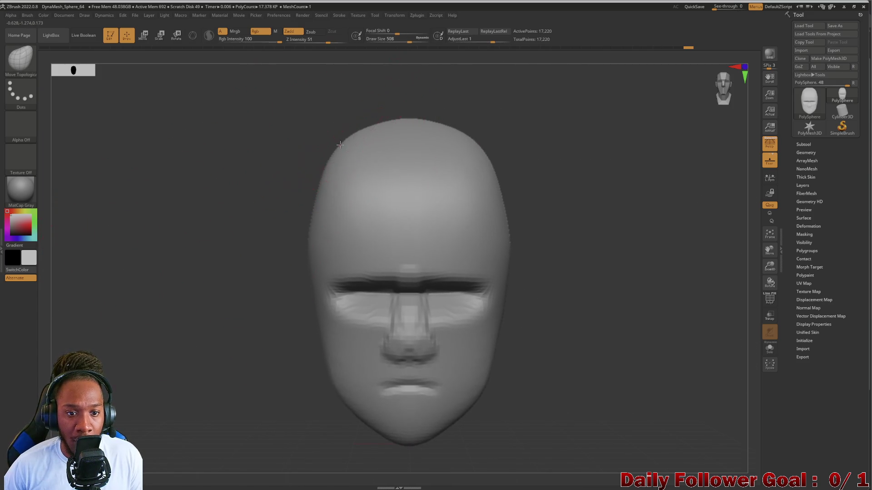
{"action": "key", "text": "bracketright"}
{"action": "key", "text": "bracketright"}
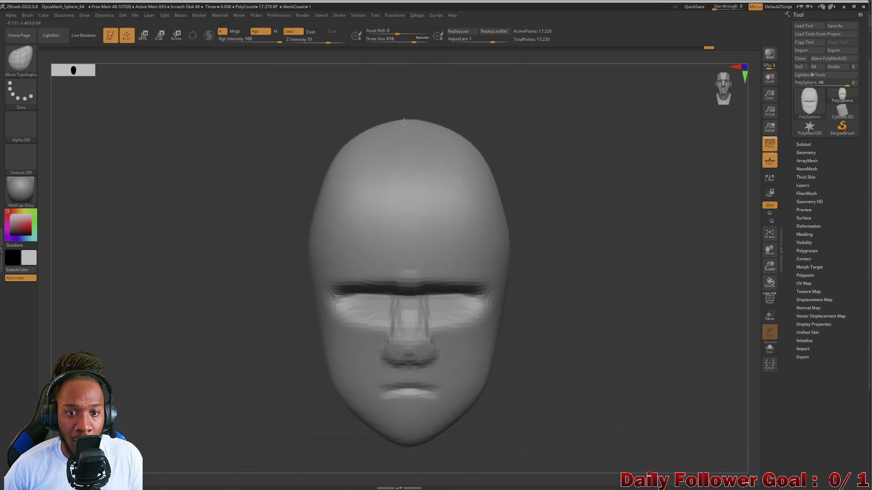
From a side view, push in the back-left and top-back of the head with Move Topological
{"action": "mouse_move", "coordinate": [296, 175]}
{"action": "left_mouse_down", "text": "shift"}
{"action": "mouse_move", "coordinate": [224, 154]}
{"action": "mouse_move", "coordinate": [237, 195]}
{"action": "left_mouse_up", "text": "shift"}
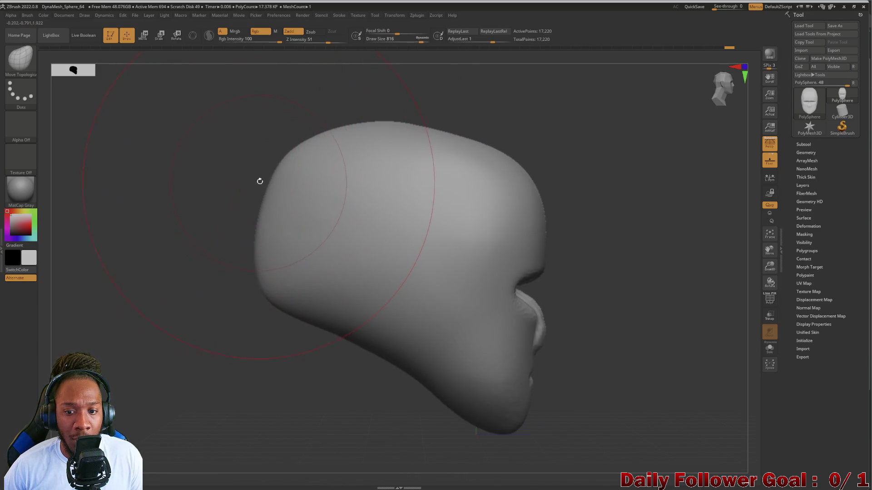
{"action": "left_click_drag", "start_coordinate": [269, 169], "coordinate": [278, 162]}
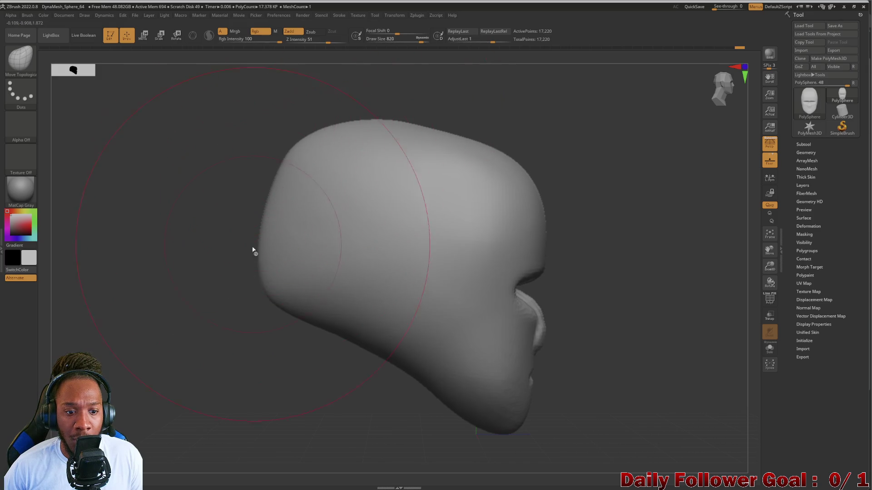
{"action": "left_click_drag", "start_coordinate": [263, 268], "coordinate": [294, 291]}
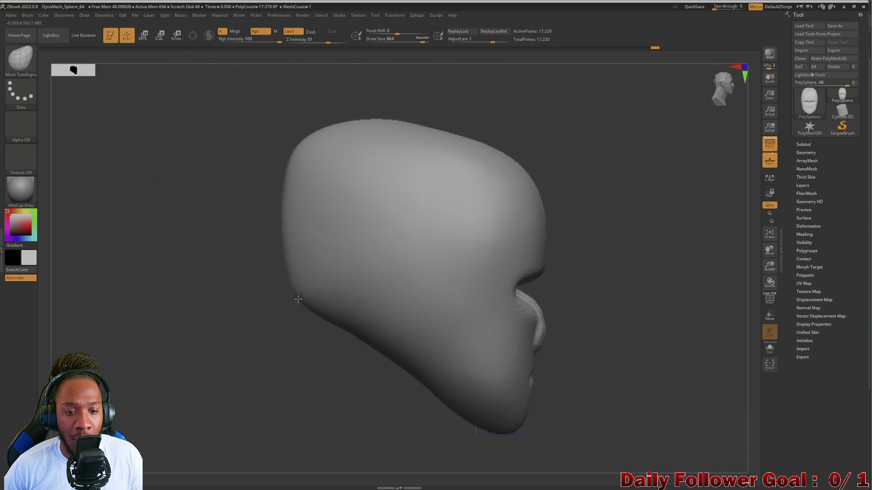
{"action": "mouse_move", "coordinate": [301, 139]}
{"action": "left_mouse_down"}
{"action": "mouse_move", "coordinate": [327, 147]}
{"action": "mouse_move", "coordinate": [334, 218]}
{"action": "mouse_move", "coordinate": [312, 292]}
{"action": "mouse_move", "coordinate": [167, 319]}
{"action": "mouse_move", "coordinate": [151, 305]}
{"action": "mouse_move", "coordinate": [171, 278]}
{"action": "mouse_move", "coordinate": [181, 295]}
{"action": "left_mouse_up"}
Shrink the brush, return the face to front view and bring up the brush palette
{"action": "key", "text": "bracketleft"}
{"action": "key", "text": "bracketright"}
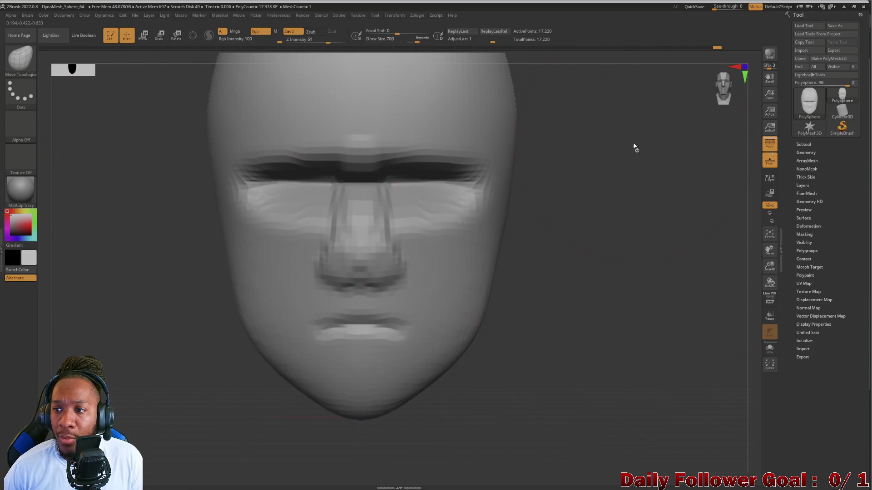
{"action": "key", "text": "bracketleft"}
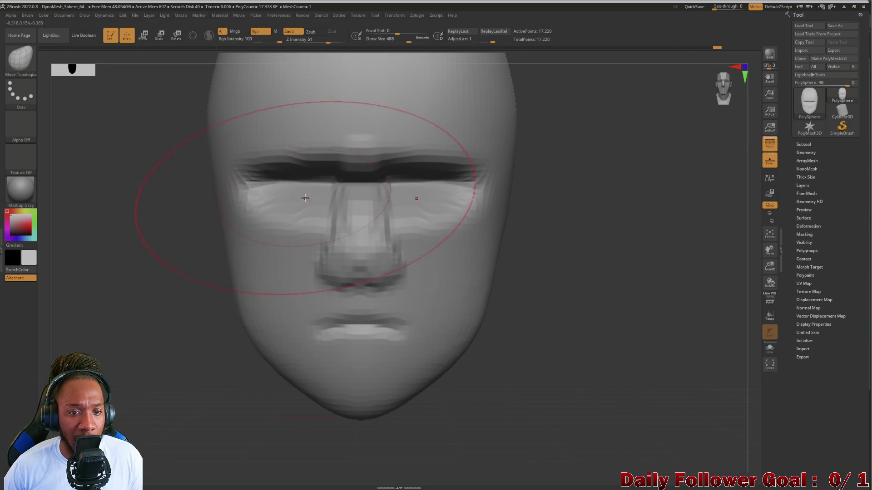
{"action": "key", "text": "bracketleft"}
{"action": "key", "text": "bracketleft"}
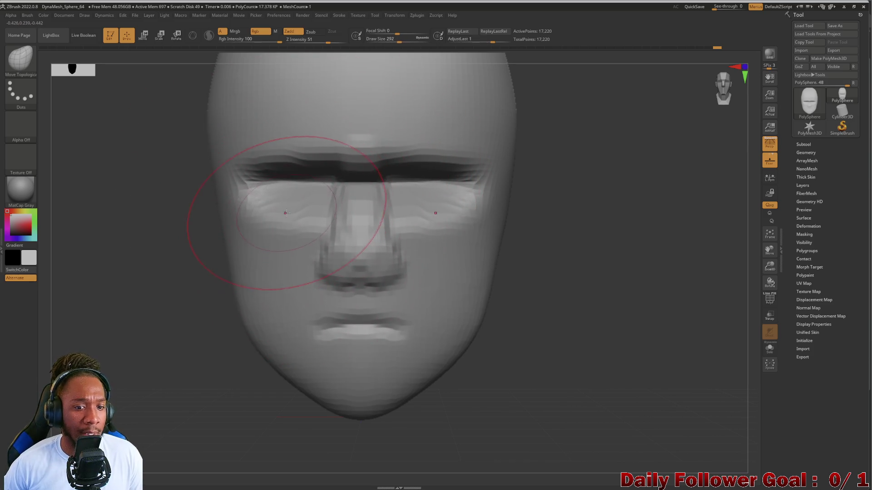
{"action": "key", "text": "bracketleft"}
{"action": "mouse_move", "coordinate": [218, 237]}
{"action": "left_mouse_down"}
{"action": "mouse_move", "coordinate": [103, 260]}
{"action": "mouse_move", "coordinate": [180, 284]}
{"action": "left_mouse_up"}
{"action": "left_click_drag", "start_coordinate": [391, 304], "coordinate": [341, 302], "text": "shift"}
{"action": "left_click", "coordinate": [21, 57]}
{"action": "left_click", "coordinate": [20, 58]}
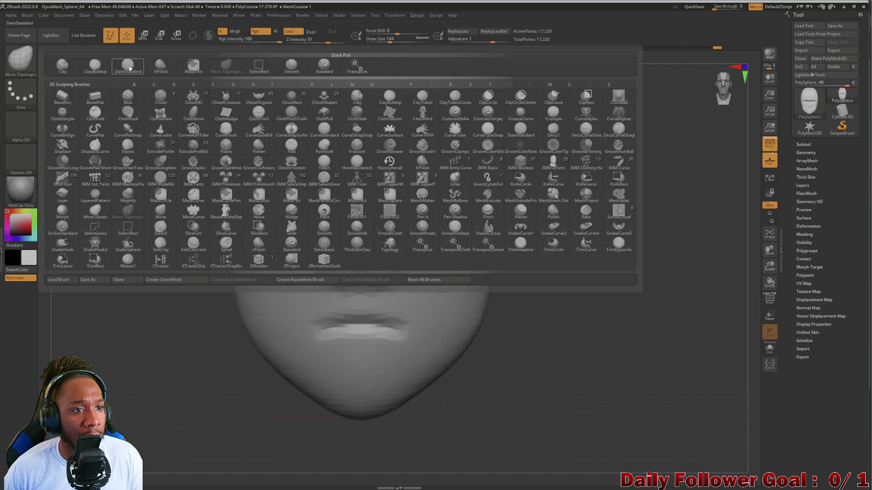
Build up the nose bridge and brow centre with ClayBuildup
{"action": "left_click", "coordinate": [93, 67]}
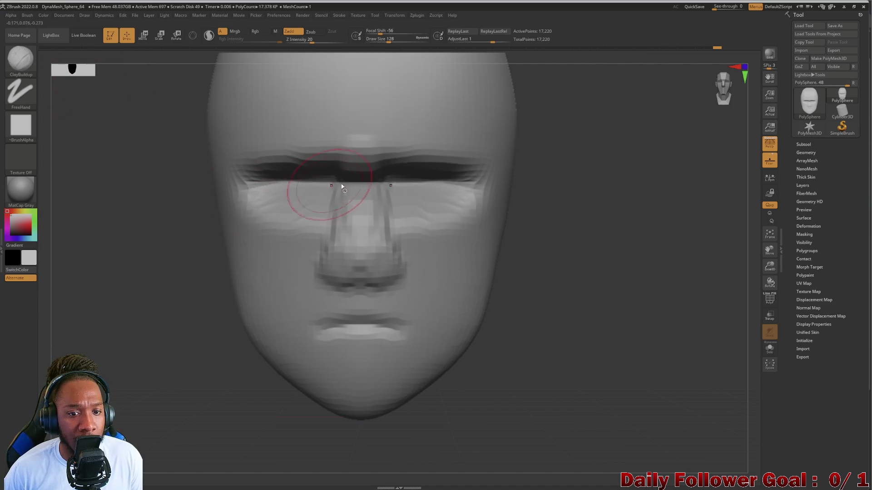
{"action": "key", "text": "bracketright"}
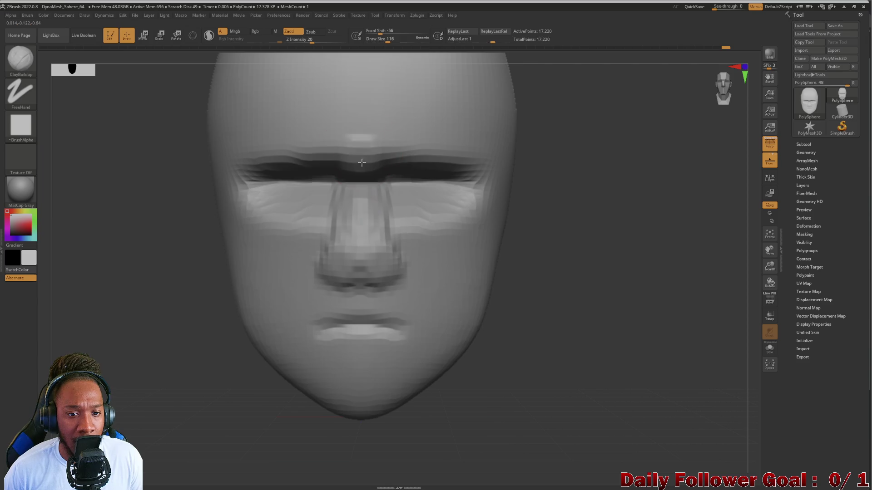
{"action": "left_click_drag", "start_coordinate": [361, 158], "coordinate": [361, 218]}
{"action": "left_click_drag", "start_coordinate": [359, 157], "coordinate": [360, 175]}
{"action": "left_click_drag", "start_coordinate": [361, 131], "coordinate": [361, 157]}
{"action": "key", "text": "bracketright"}
{"action": "key", "text": "bracketright"}
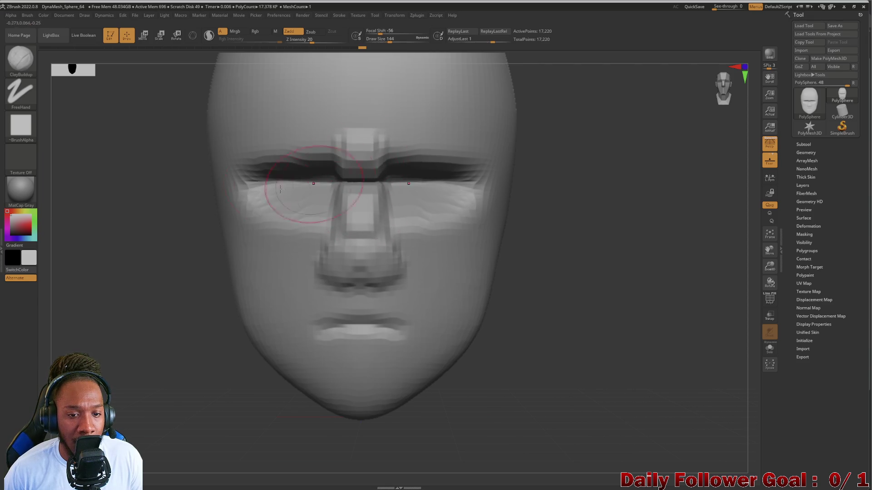
Smooth the nose bridge and brow into the face, then check the side and three-quarter views
{"action": "left_click_drag", "start_coordinate": [120, 218], "coordinate": [136, 229], "text": "ctrl"}
{"action": "mouse_move", "coordinate": [318, 218]}
{"action": "left_mouse_down"}
{"action": "mouse_move", "coordinate": [359, 191]}
{"action": "mouse_move", "coordinate": [356, 181]}
{"action": "left_mouse_up"}
{"action": "left_click_drag", "start_coordinate": [103, 215], "coordinate": [137, 274], "text": "ctrl"}
{"action": "mouse_move", "coordinate": [345, 137]}
{"action": "left_mouse_down", "text": "shift"}
{"action": "mouse_move", "coordinate": [351, 220]}
{"action": "mouse_move", "coordinate": [334, 230]}
{"action": "left_mouse_up", "text": "shift"}
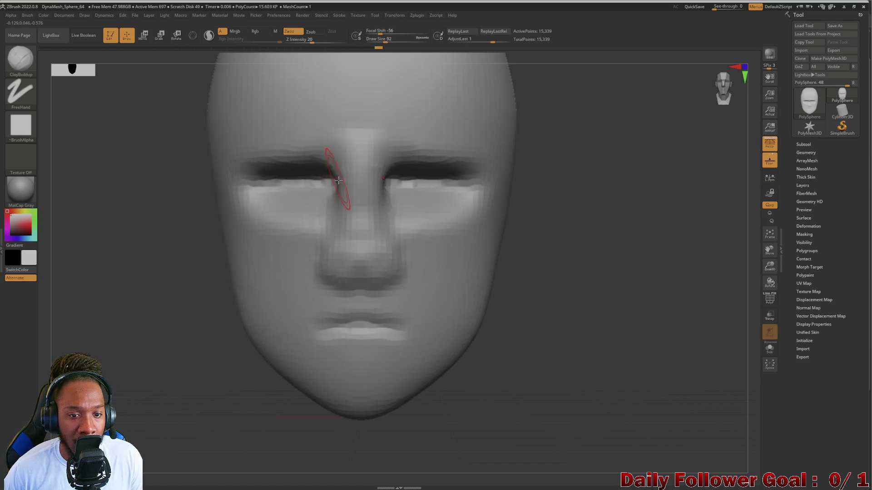
{"action": "key", "text": "shift"}
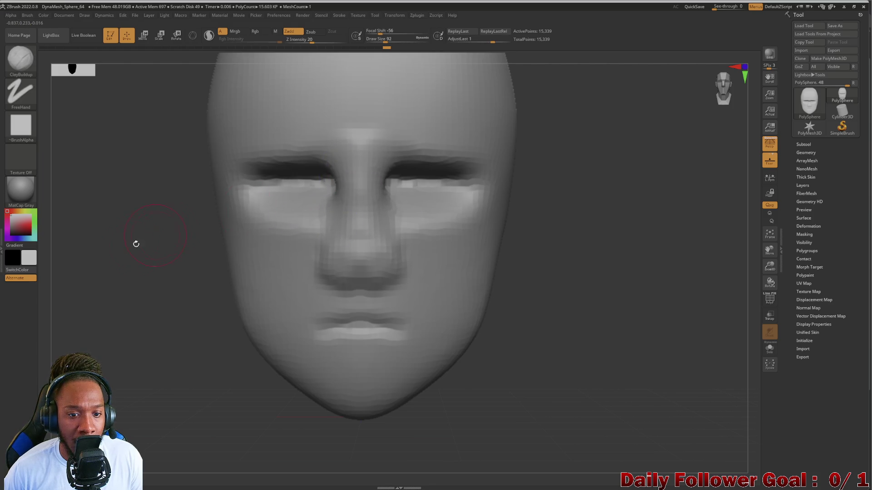
{"action": "left_click_drag", "start_coordinate": [142, 240], "coordinate": [171, 230]}
{"action": "key", "text": "shift"}
{"action": "left_click_drag", "start_coordinate": [432, 178], "coordinate": [195, 243]}
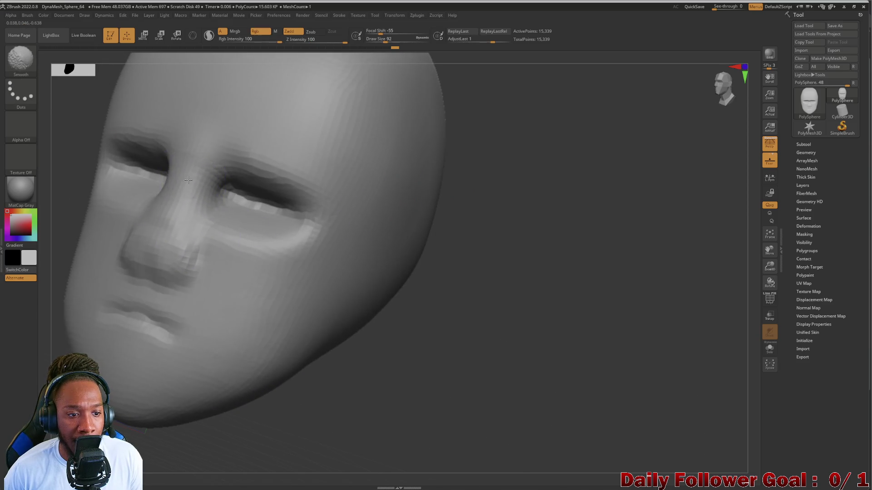
Carve a crease down the side of the nose with DamStandard (B, D, S)
{"action": "key", "text": "shift"}
{"action": "mouse_move", "coordinate": [405, 328]}
{"action": "left_mouse_down", "text": "alt"}
{"action": "mouse_move", "coordinate": [418, 306]}
{"action": "mouse_move", "coordinate": [502, 295]}
{"action": "mouse_move", "coordinate": [275, 243]}
{"action": "left_mouse_up", "text": "alt"}
{"action": "key", "text": "b"}
{"action": "key", "text": "d"}
{"action": "key", "text": "s"}
{"action": "mouse_move", "coordinate": [317, 180]}
{"action": "left_mouse_down"}
{"action": "mouse_move", "coordinate": [321, 208]}
{"action": "mouse_move", "coordinate": [295, 190]}
{"action": "mouse_move", "coordinate": [317, 245]}
{"action": "left_mouse_up"}
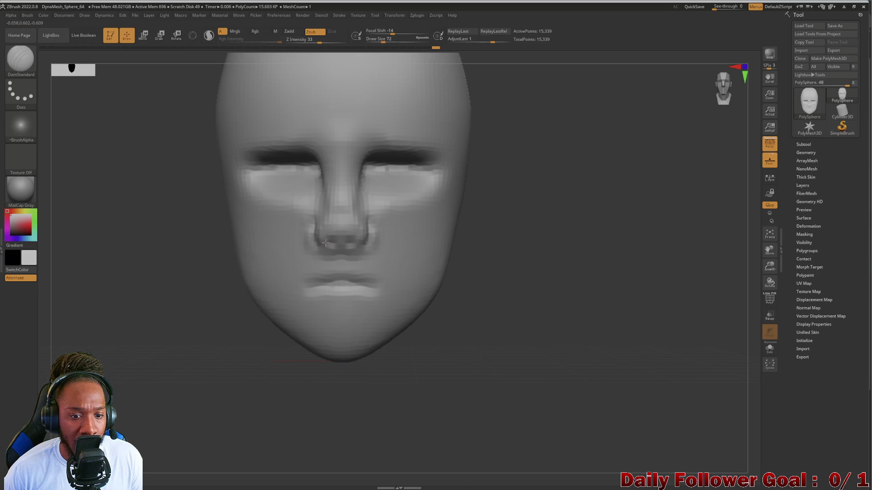
Sculpt and refine the nostril area under the nose tip, then bring up the brush palette
{"action": "mouse_move", "coordinate": [148, 256]}
{"action": "left_mouse_down"}
{"action": "mouse_move", "coordinate": [142, 222]}
{"action": "mouse_move", "coordinate": [154, 263]}
{"action": "mouse_move", "coordinate": [142, 257]}
{"action": "mouse_move", "coordinate": [135, 220]}
{"action": "mouse_move", "coordinate": [140, 296]}
{"action": "mouse_move", "coordinate": [103, 267]}
{"action": "left_mouse_up"}
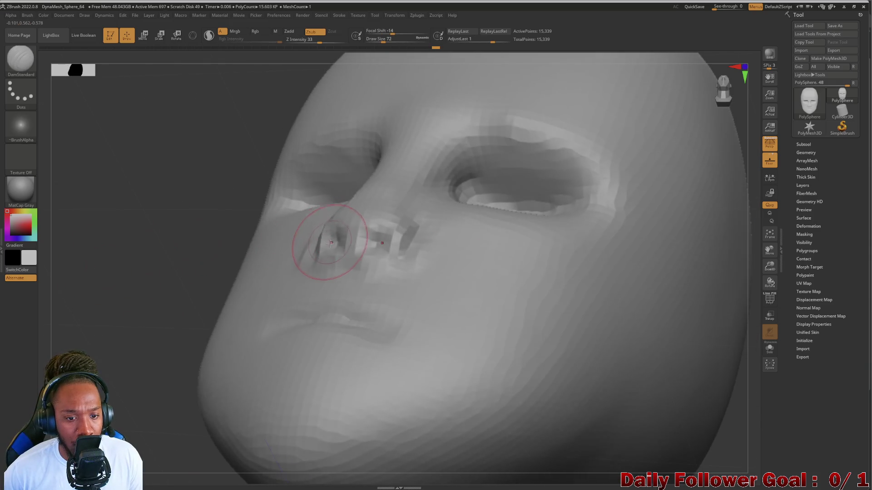
{"action": "left_click_drag", "start_coordinate": [332, 245], "coordinate": [395, 241]}
{"action": "left_click_drag", "start_coordinate": [320, 234], "coordinate": [333, 245]}
{"action": "mouse_move", "coordinate": [142, 198]}
{"action": "left_mouse_down"}
{"action": "mouse_move", "coordinate": [140, 234]}
{"action": "mouse_move", "coordinate": [127, 224]}
{"action": "left_mouse_up"}
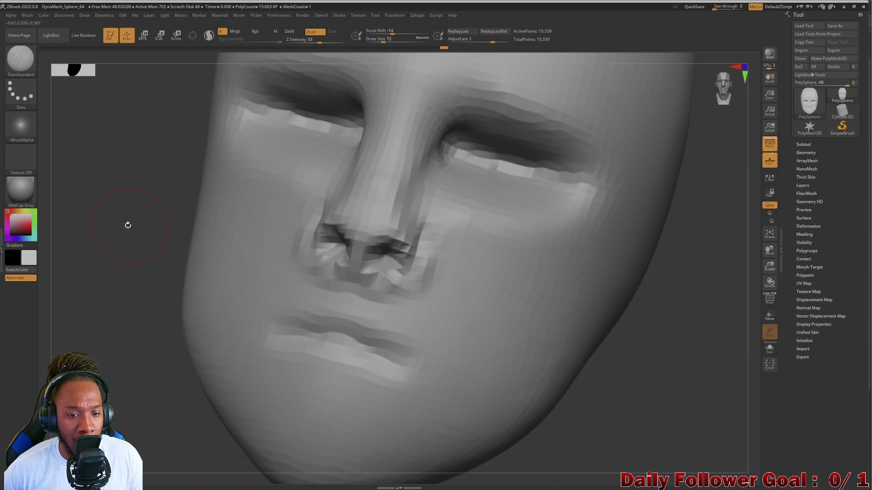
{"action": "key", "text": "ctrl"}
{"action": "left_click", "coordinate": [159, 271], "text": "ctrl"}
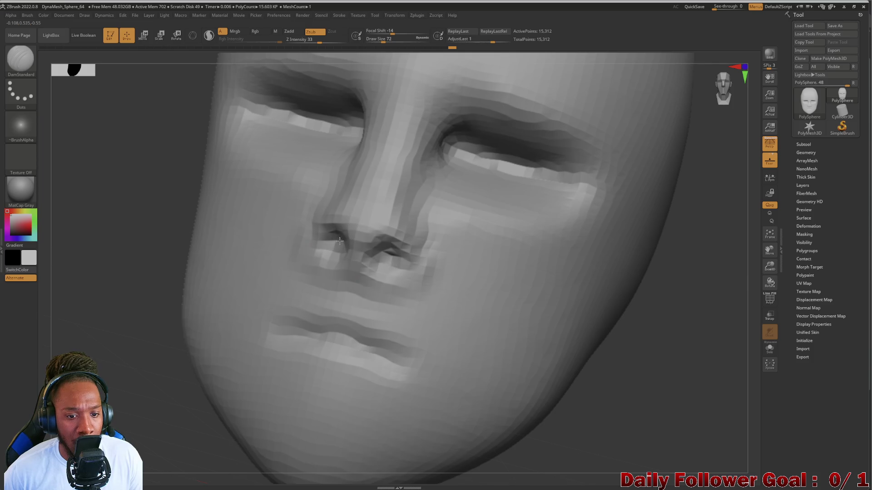
{"action": "mouse_move", "coordinate": [128, 259]}
{"action": "left_mouse_down", "text": "ctrl"}
{"action": "mouse_move", "coordinate": [93, 211]}
{"action": "mouse_move", "coordinate": [64, 197]}
{"action": "left_mouse_up", "text": "ctrl"}
{"action": "left_click", "coordinate": [21, 58]}
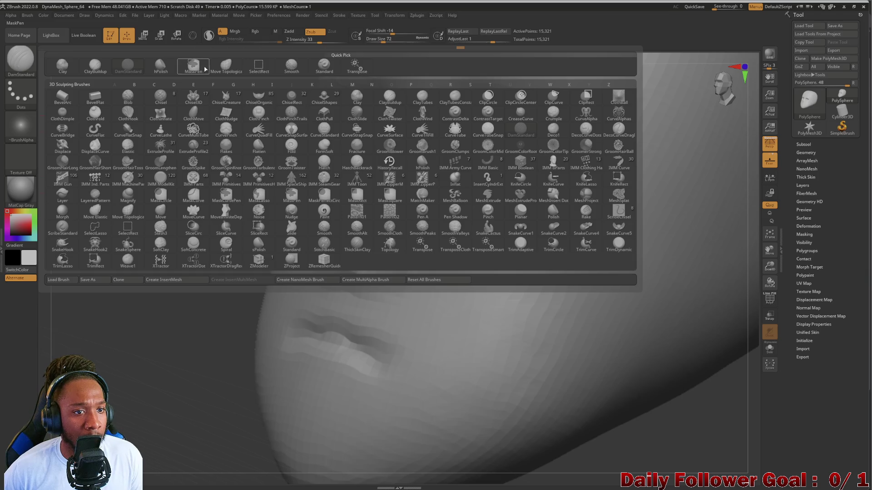
Add a little clay to the side of the nose with ClayBuildup
{"action": "left_click", "coordinate": [95, 66]}
{"action": "mouse_move", "coordinate": [354, 205]}
{"action": "left_mouse_down"}
{"action": "mouse_move", "coordinate": [363, 194]}
{"action": "mouse_move", "coordinate": [348, 234]}
{"action": "mouse_move", "coordinate": [359, 198]}
{"action": "left_mouse_up"}
{"action": "mouse_move", "coordinate": [126, 263]}
{"action": "left_mouse_down"}
{"action": "mouse_move", "coordinate": [150, 245]}
{"action": "mouse_move", "coordinate": [136, 224]}
{"action": "left_mouse_up"}
{"action": "left_click", "coordinate": [18, 59]}
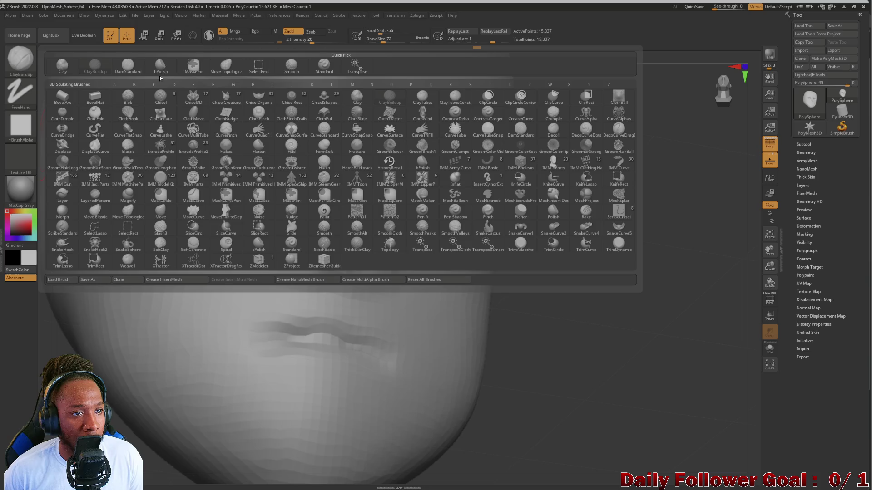
Reshape the left nostril crease, mirrored on the right, with Move Topological
{"action": "left_click", "coordinate": [292, 66]}
{"action": "key", "text": "shift"}
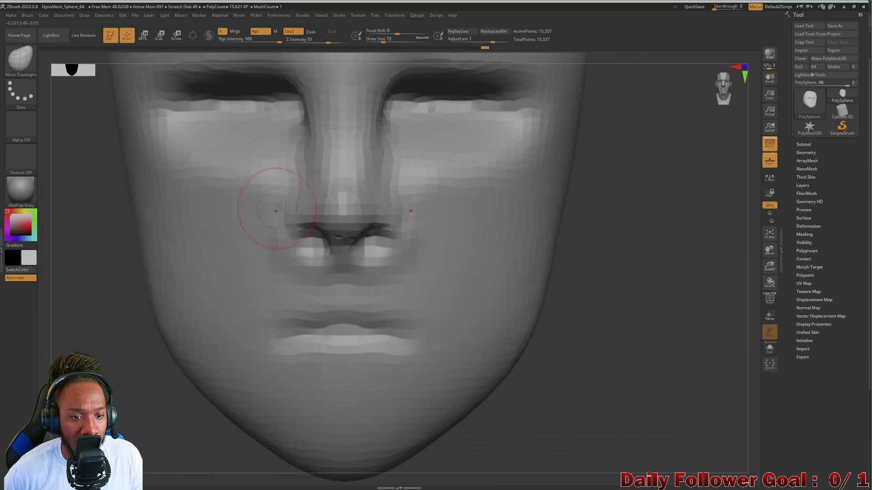
{"action": "mouse_move", "coordinate": [297, 218]}
{"action": "left_mouse_down"}
{"action": "mouse_move", "coordinate": [294, 237]}
{"action": "mouse_move", "coordinate": [287, 221]}
{"action": "mouse_move", "coordinate": [291, 229]}
{"action": "left_mouse_up"}
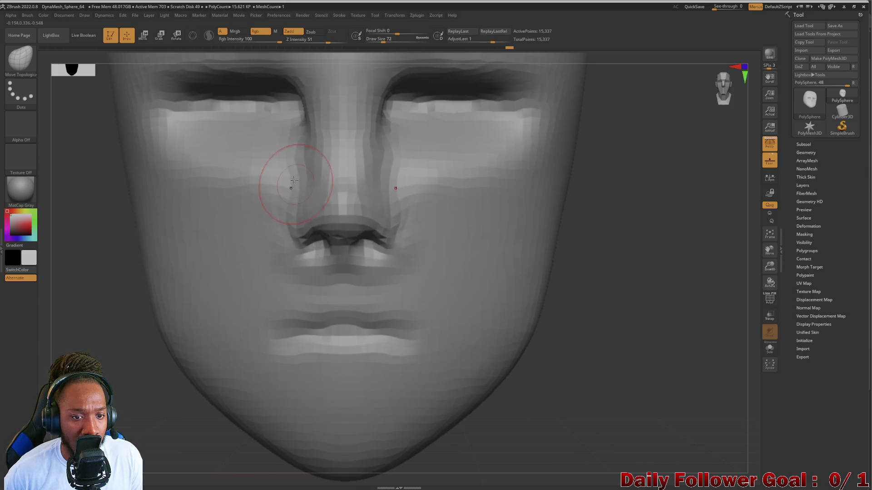
{"action": "key", "text": "bracketright"}
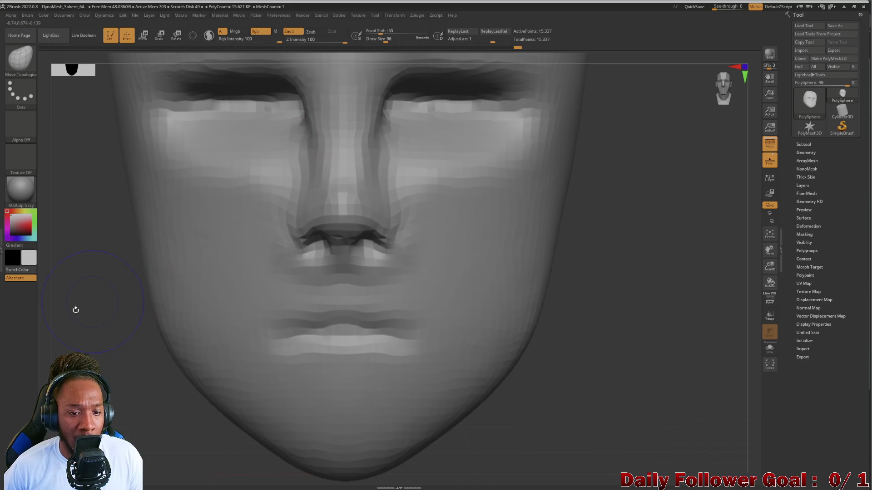
Smooth the nose, check it from a three-quarter angle, and bring up the brush palette
{"action": "mouse_move", "coordinate": [93, 302]}
{"action": "left_mouse_down", "text": "alt"}
{"action": "mouse_move", "coordinate": [103, 331]}
{"action": "mouse_move", "coordinate": [116, 327]}
{"action": "mouse_move", "coordinate": [115, 274]}
{"action": "mouse_move", "coordinate": [148, 249]}
{"action": "mouse_move", "coordinate": [134, 345]}
{"action": "mouse_move", "coordinate": [116, 290]}
{"action": "left_mouse_up", "text": "alt"}
{"action": "mouse_move", "coordinate": [309, 213]}
{"action": "left_mouse_down", "text": "shift"}
{"action": "mouse_move", "coordinate": [311, 185]}
{"action": "mouse_move", "coordinate": [321, 179]}
{"action": "left_mouse_up", "text": "shift"}
{"action": "mouse_move", "coordinate": [127, 266]}
{"action": "left_mouse_down", "text": "ctrl"}
{"action": "mouse_move", "coordinate": [139, 385]}
{"action": "mouse_move", "coordinate": [101, 298]}
{"action": "mouse_move", "coordinate": [58, 290]}
{"action": "mouse_move", "coordinate": [86, 271]}
{"action": "mouse_move", "coordinate": [104, 317]}
{"action": "left_mouse_up", "text": "ctrl"}
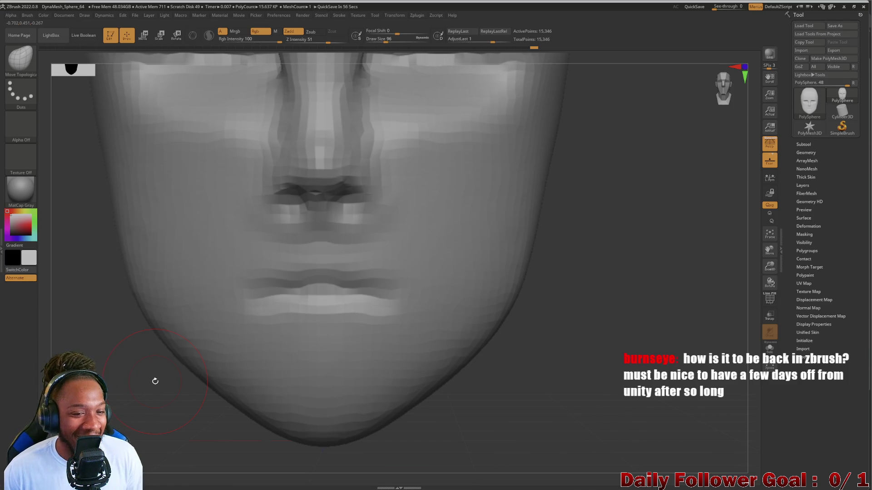
{"action": "mouse_move", "coordinate": [85, 322]}
{"action": "left_mouse_down"}
{"action": "mouse_move", "coordinate": [109, 318]}
{"action": "mouse_move", "coordinate": [84, 336]}
{"action": "mouse_move", "coordinate": [109, 317]}
{"action": "left_mouse_up"}
{"action": "key", "text": "b"}
{"action": "left_click_drag", "start_coordinate": [95, 248], "coordinate": [101, 253]}
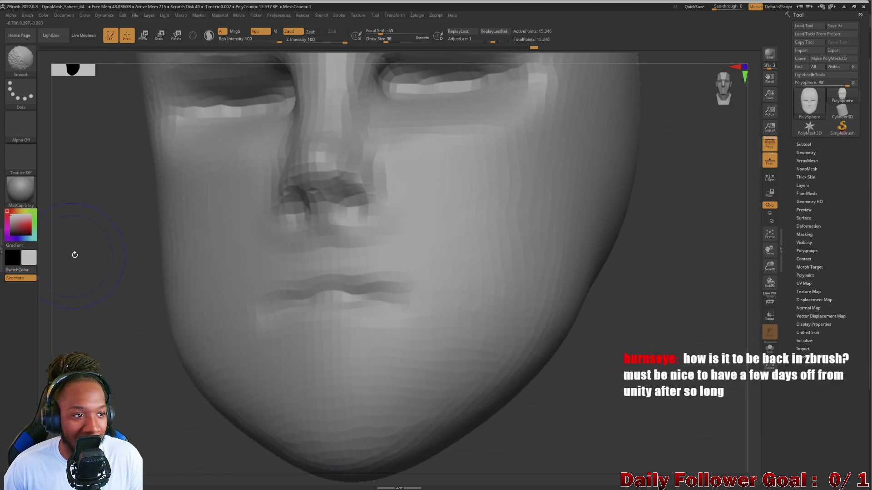
{"action": "left_click", "coordinate": [14, 52]}
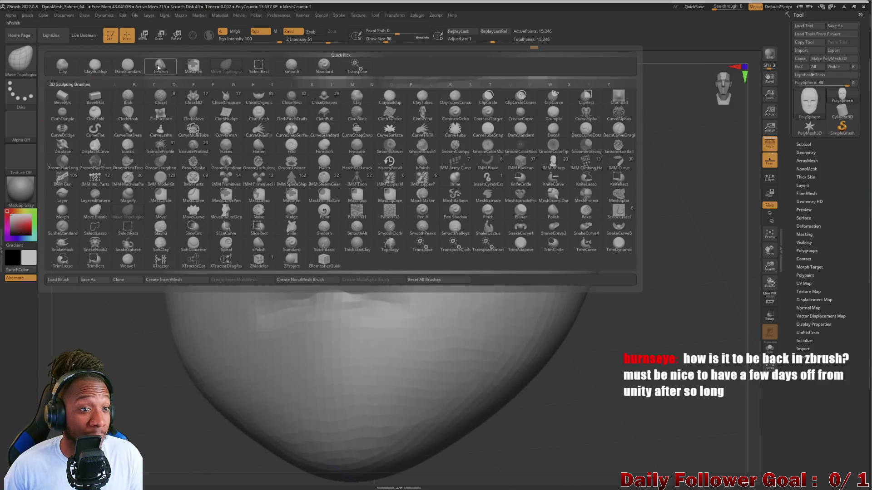
Carve symmetric DamStandard marks beside both nostrils, undoing the last crease
{"action": "left_click", "coordinate": [132, 69]}
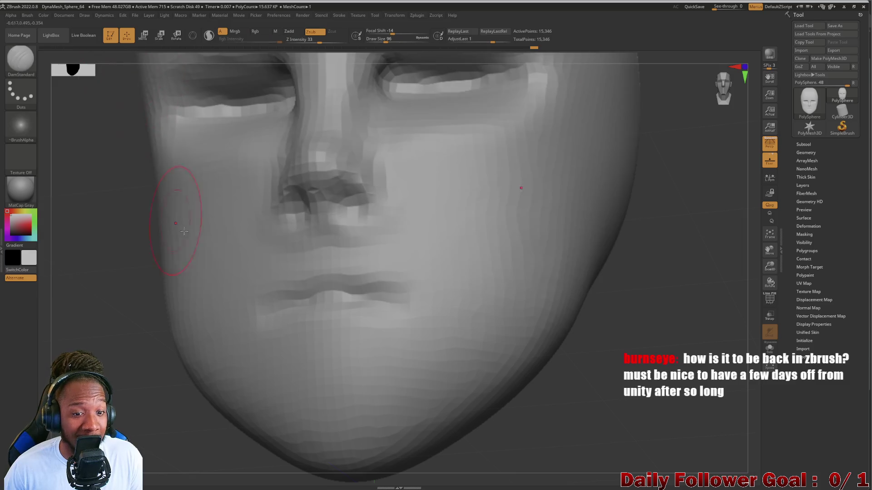
{"action": "left_click_drag", "start_coordinate": [97, 249], "coordinate": [98, 254]}
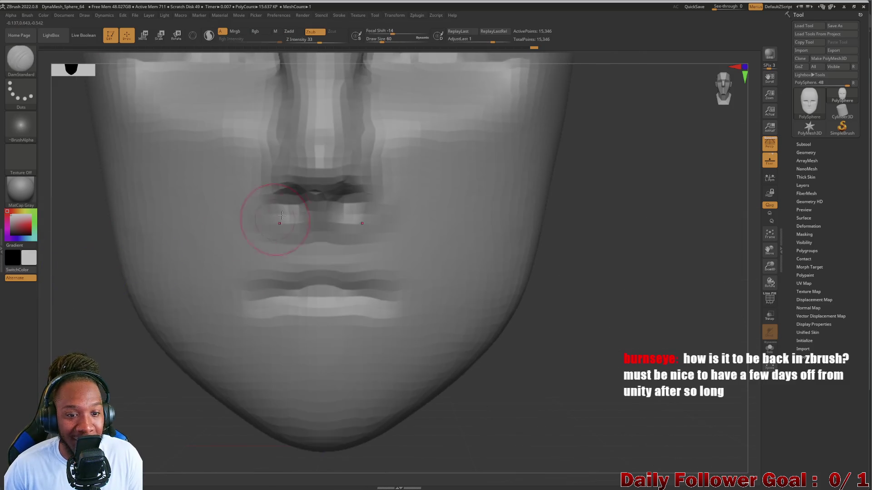
{"action": "left_click_drag", "start_coordinate": [103, 286], "coordinate": [93, 245]}
{"action": "left_click_drag", "start_coordinate": [285, 181], "coordinate": [292, 188]}
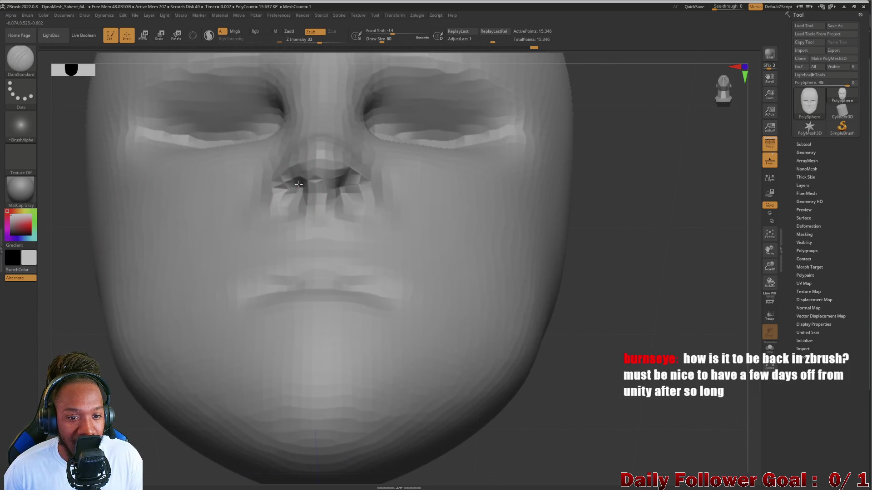
{"action": "left_click_drag", "start_coordinate": [73, 328], "coordinate": [72, 250]}
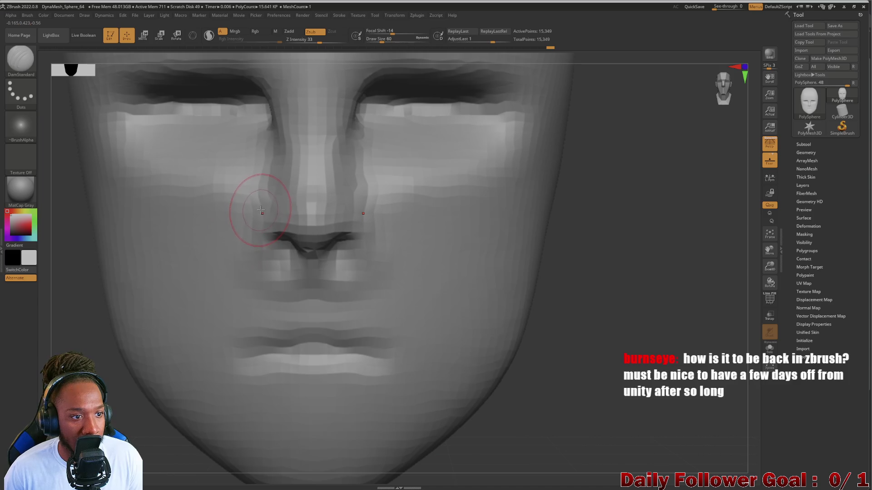
{"action": "left_click_drag", "start_coordinate": [257, 216], "coordinate": [267, 189]}
{"action": "key", "text": "ctrl+z"}
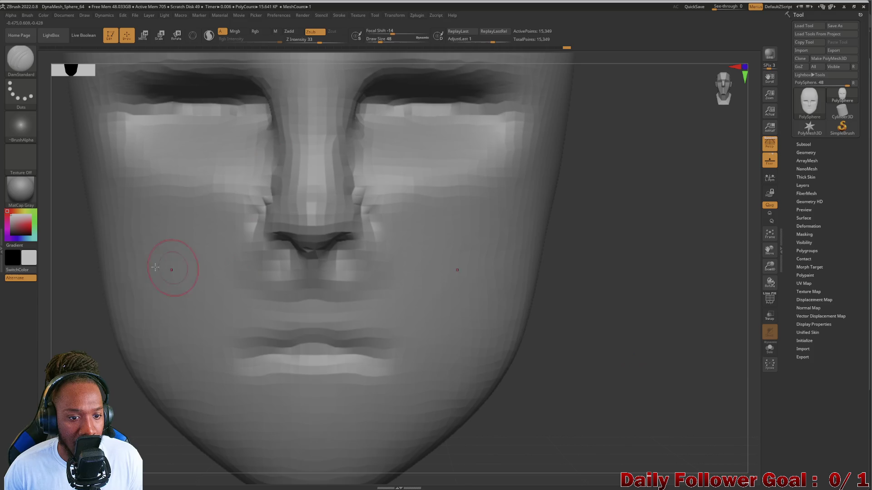
Smooth and soften the creases beside both nostrils, then bring up the brush list
{"action": "left_click_drag", "start_coordinate": [266, 214], "coordinate": [268, 172], "text": "shift"}
{"action": "mouse_move", "coordinate": [271, 209]}
{"action": "left_mouse_down", "text": "shift"}
{"action": "mouse_move", "coordinate": [273, 154]}
{"action": "mouse_move", "coordinate": [275, 186]}
{"action": "left_mouse_up", "text": "shift"}
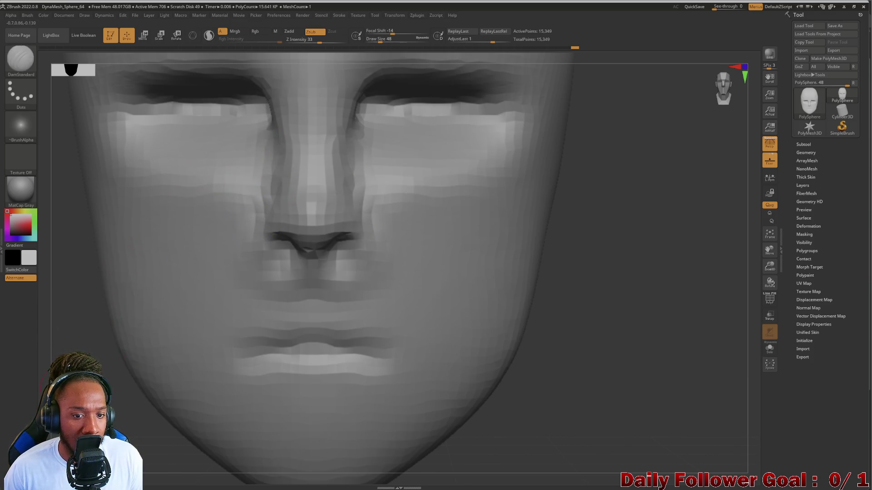
{"action": "mouse_move", "coordinate": [114, 409]}
{"action": "left_mouse_down", "text": "alt"}
{"action": "mouse_move", "coordinate": [107, 305]}
{"action": "mouse_move", "coordinate": [97, 356]}
{"action": "mouse_move", "coordinate": [141, 326]}
{"action": "mouse_move", "coordinate": [111, 345]}
{"action": "mouse_move", "coordinate": [172, 276]}
{"action": "mouse_move", "coordinate": [103, 288]}
{"action": "mouse_move", "coordinate": [128, 285]}
{"action": "mouse_move", "coordinate": [117, 294]}
{"action": "mouse_move", "coordinate": [262, 235]}
{"action": "left_mouse_up", "text": "alt"}
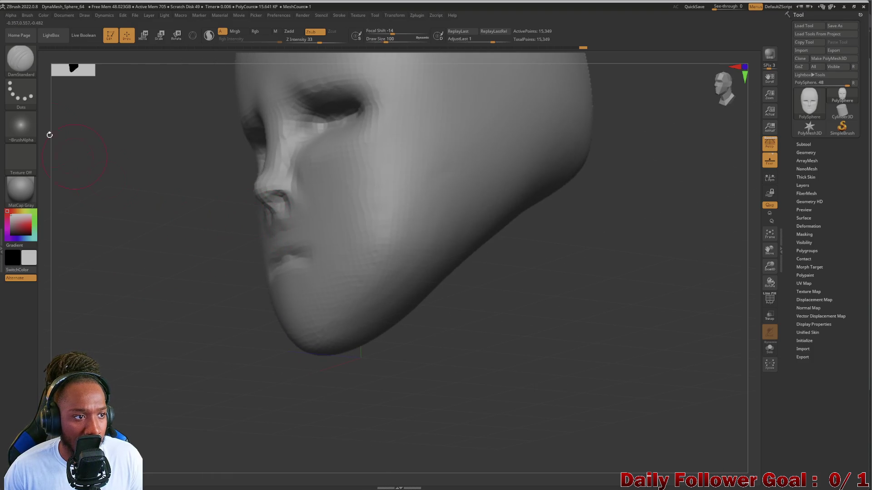
{"action": "left_click", "coordinate": [20, 61]}
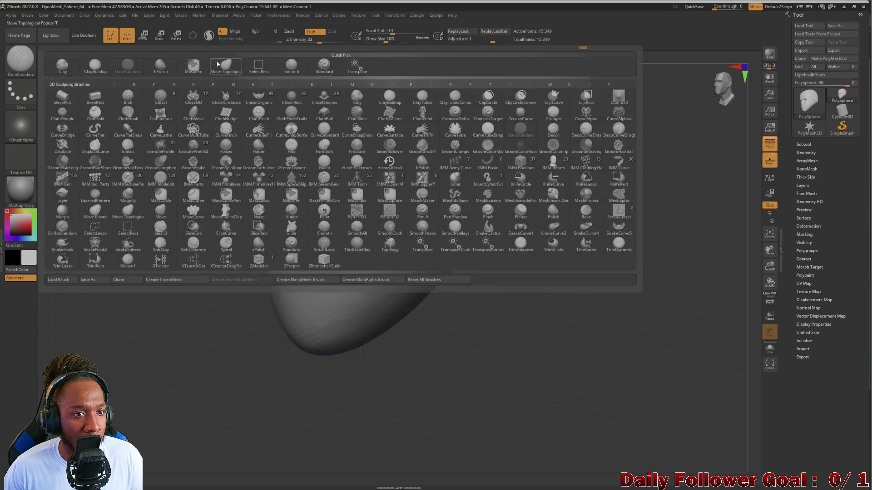
With Move Topological selected, raise See-through to show the reference photo over a front view
{"action": "left_click", "coordinate": [287, 244]}
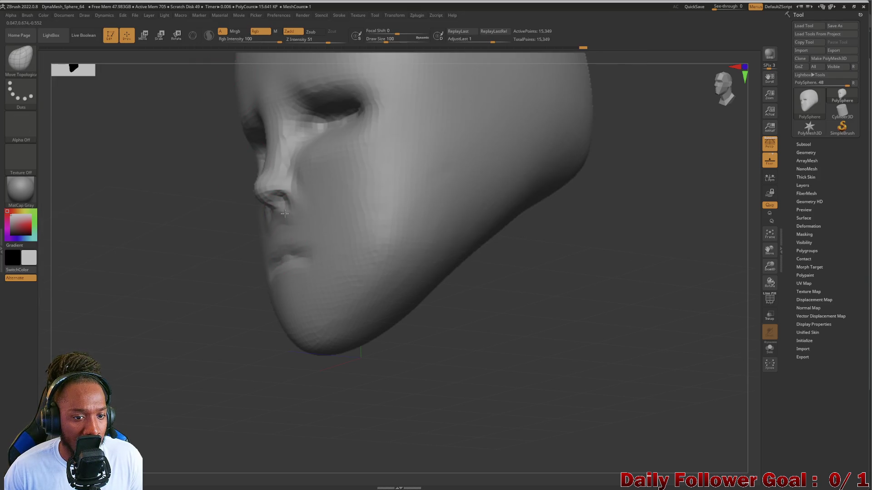
{"action": "left_click_drag", "start_coordinate": [161, 231], "coordinate": [234, 230]}
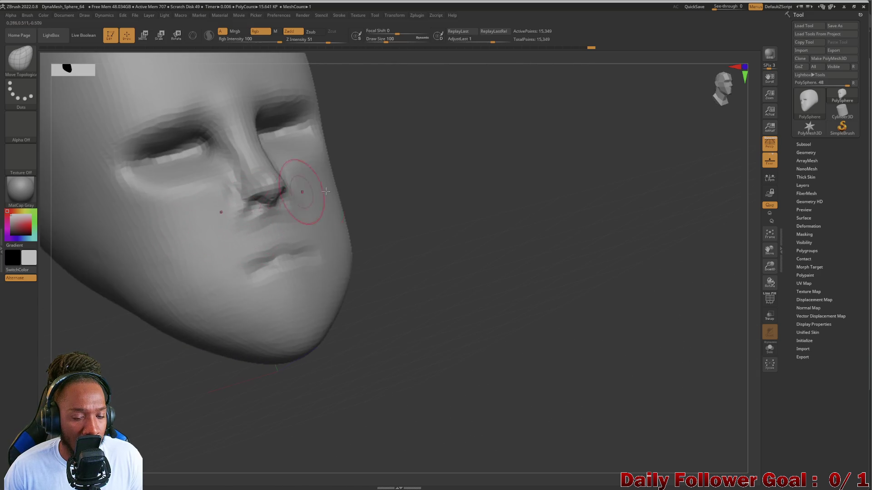
{"action": "mouse_move", "coordinate": [143, 257]}
{"action": "left_mouse_down", "text": "shift"}
{"action": "mouse_move", "coordinate": [126, 304]}
{"action": "mouse_move", "coordinate": [183, 243]}
{"action": "left_mouse_up", "text": "shift"}
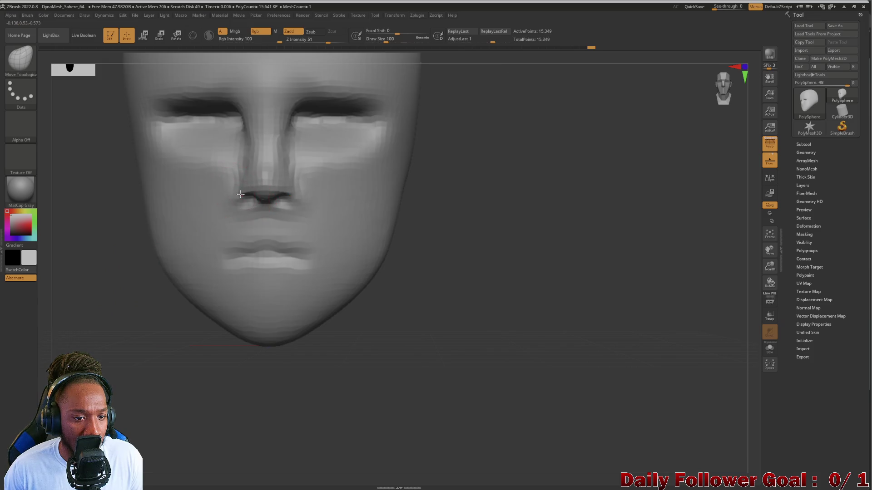
{"action": "mouse_move", "coordinate": [84, 277]}
{"action": "left_mouse_down"}
{"action": "mouse_move", "coordinate": [95, 255]}
{"action": "mouse_move", "coordinate": [68, 280]}
{"action": "mouse_move", "coordinate": [105, 286]}
{"action": "mouse_move", "coordinate": [109, 350]}
{"action": "left_mouse_up"}
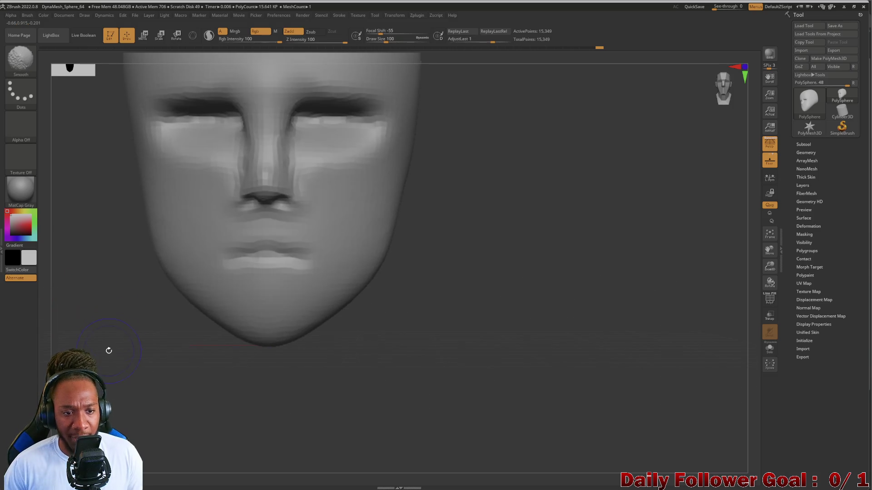
{"action": "mouse_move", "coordinate": [716, 7]}
{"action": "left_mouse_down"}
{"action": "mouse_move", "coordinate": [731, 7]}
{"action": "mouse_move", "coordinate": [719, 9]}
{"action": "left_mouse_up"}
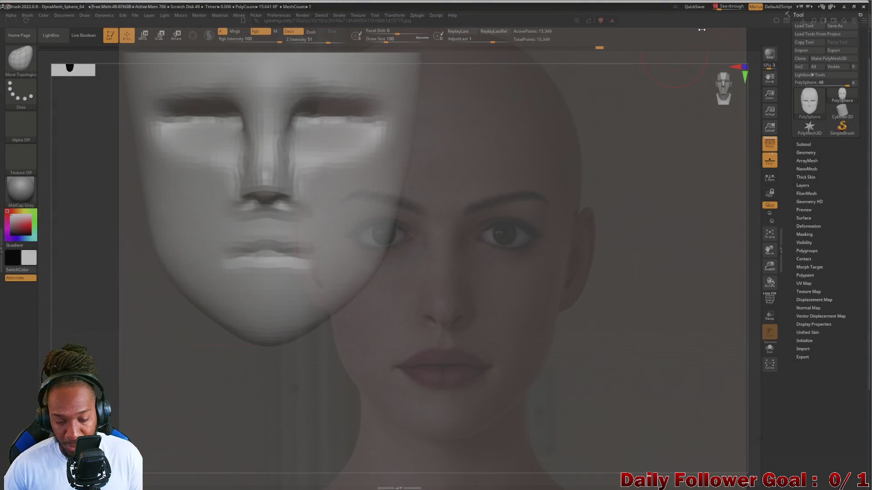
{"action": "right_click_drag", "start_coordinate": [135, 341], "coordinate": [139, 357], "text": "ctrl"}
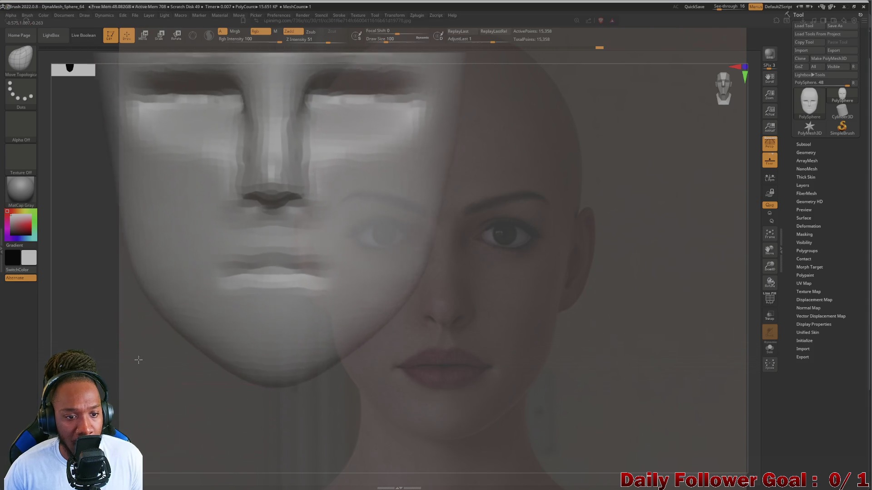
{"action": "mouse_move", "coordinate": [134, 370]}
{"action": "left_mouse_down"}
{"action": "mouse_move", "coordinate": [150, 356]}
{"action": "mouse_move", "coordinate": [194, 374]}
{"action": "mouse_move", "coordinate": [152, 358]}
{"action": "left_mouse_up"}
Reshape the nose tip and nostrils to match the reference, undoing stray edits
{"action": "key", "text": "bracketright"}
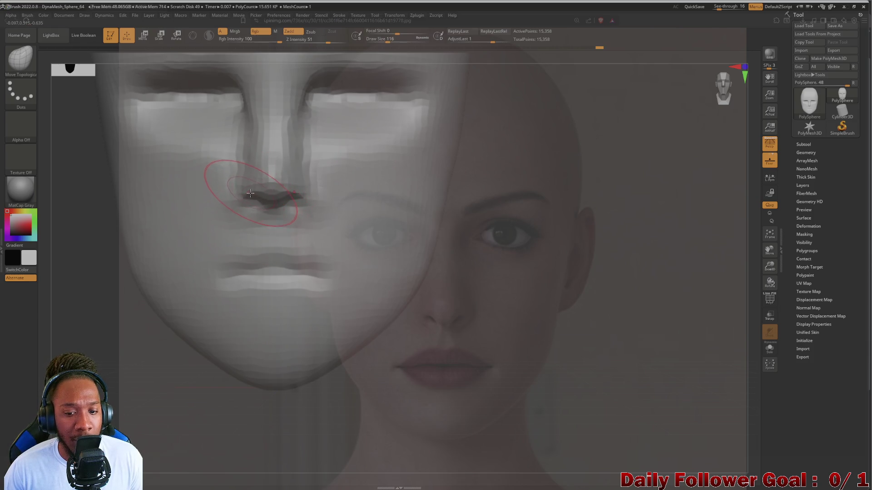
{"action": "mouse_move", "coordinate": [250, 191]}
{"action": "left_mouse_down"}
{"action": "mouse_move", "coordinate": [249, 183]}
{"action": "mouse_move", "coordinate": [252, 196]}
{"action": "left_mouse_up"}
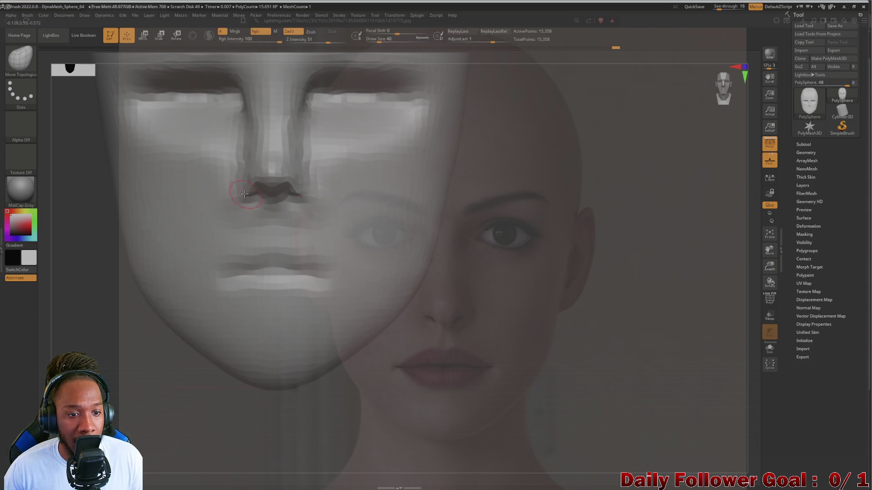
{"action": "key", "text": "ctrl+z"}
{"action": "key", "text": "ctrl+z"}
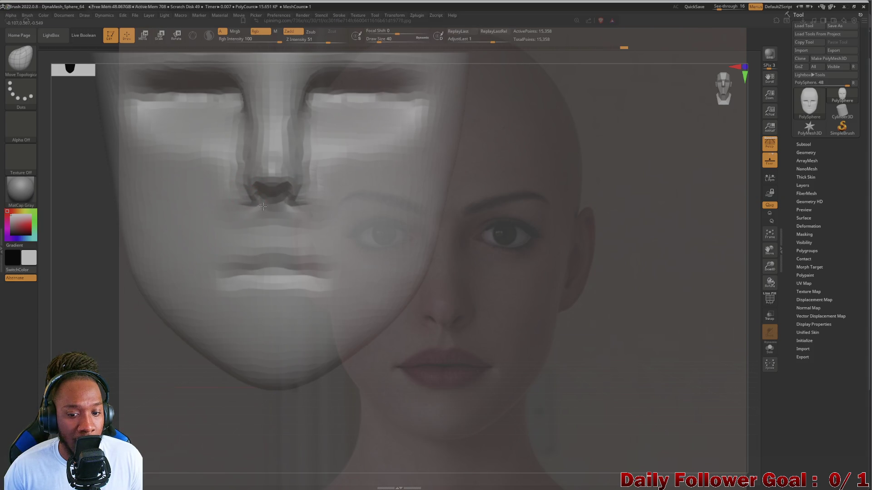
{"action": "left_click_drag", "start_coordinate": [266, 205], "coordinate": [257, 189]}
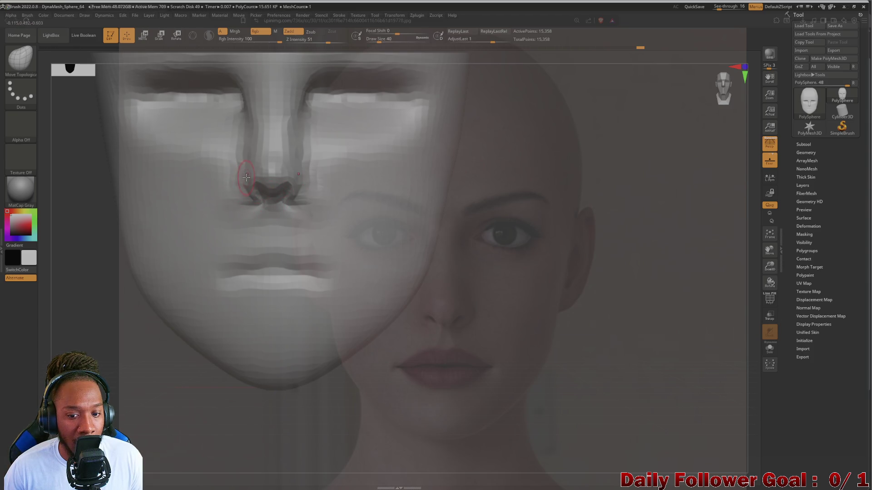
{"action": "key", "text": "bracketright"}
{"action": "key", "text": "bracketright"}
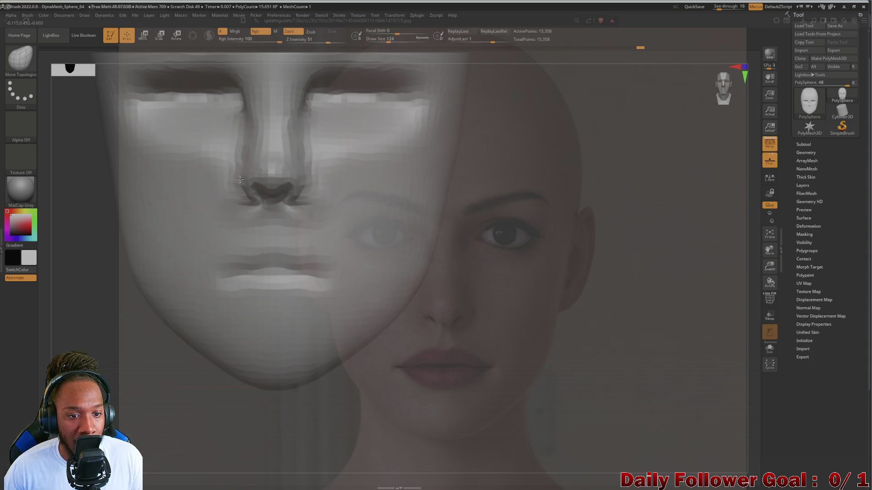
{"action": "left_click_drag", "start_coordinate": [237, 179], "coordinate": [273, 193]}
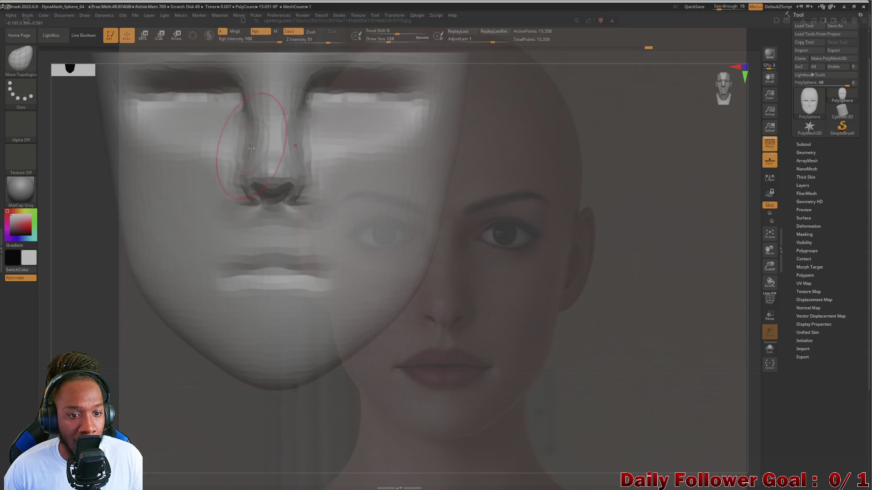
{"action": "mouse_move", "coordinate": [297, 175]}
{"action": "left_mouse_down"}
{"action": "mouse_move", "coordinate": [303, 191]}
{"action": "mouse_move", "coordinate": [253, 211]}
{"action": "left_mouse_up"}
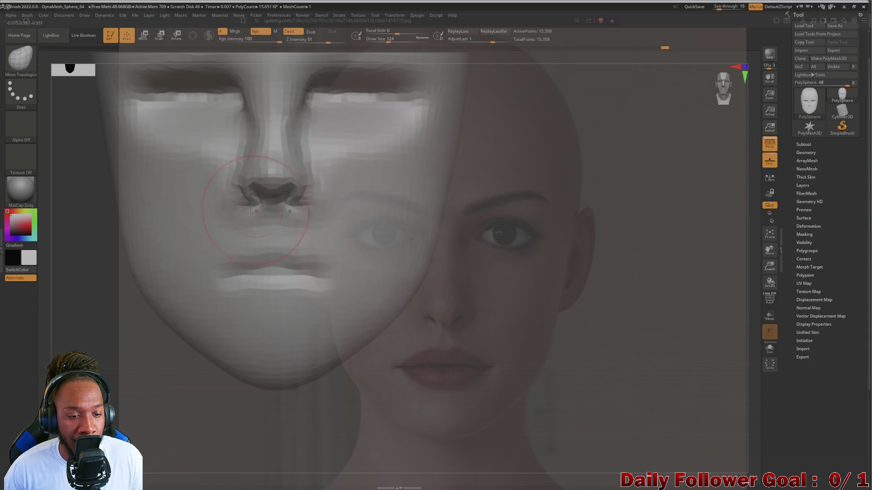
{"action": "mouse_move", "coordinate": [131, 320]}
{"action": "left_mouse_down"}
{"action": "mouse_move", "coordinate": [155, 305]}
{"action": "mouse_move", "coordinate": [126, 307]}
{"action": "left_mouse_up"}
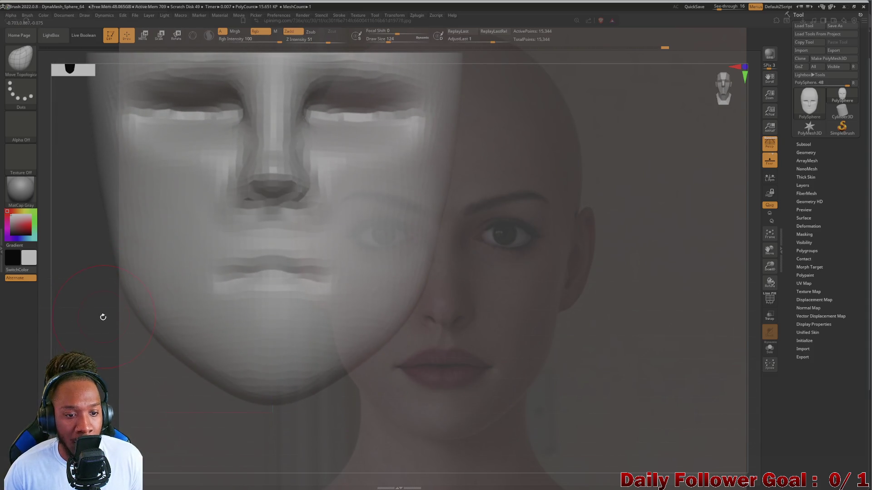
{"action": "mouse_move", "coordinate": [93, 321]}
{"action": "left_mouse_down", "text": "alt"}
{"action": "mouse_move", "coordinate": [102, 328]}
{"action": "mouse_move", "coordinate": [104, 320]}
{"action": "left_mouse_up", "text": "alt"}
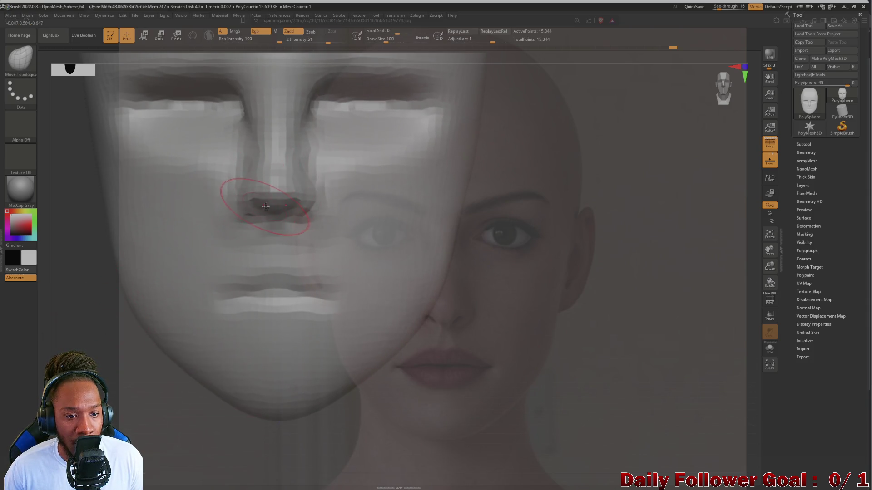
{"action": "left_click_drag", "start_coordinate": [147, 388], "coordinate": [118, 336]}
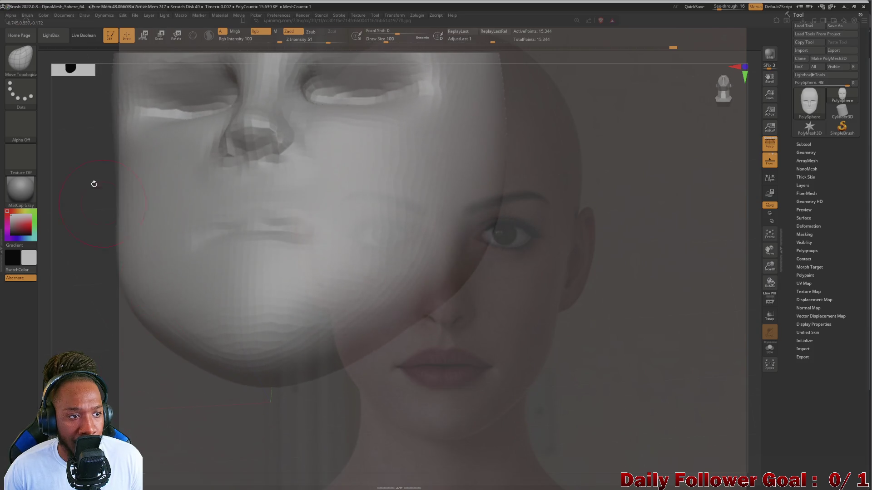
Carve the nostrils deeper with the DamStandard brush using Zsub
{"action": "key", "text": "b"}
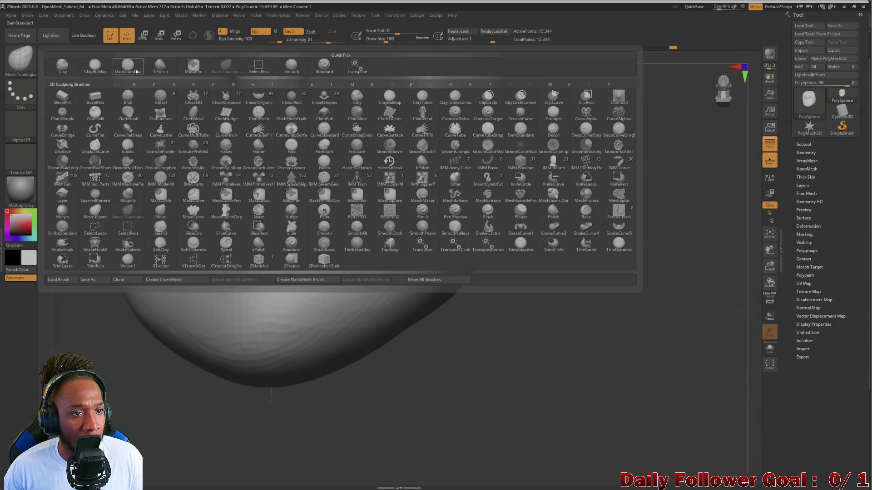
{"action": "left_click", "coordinate": [127, 65]}
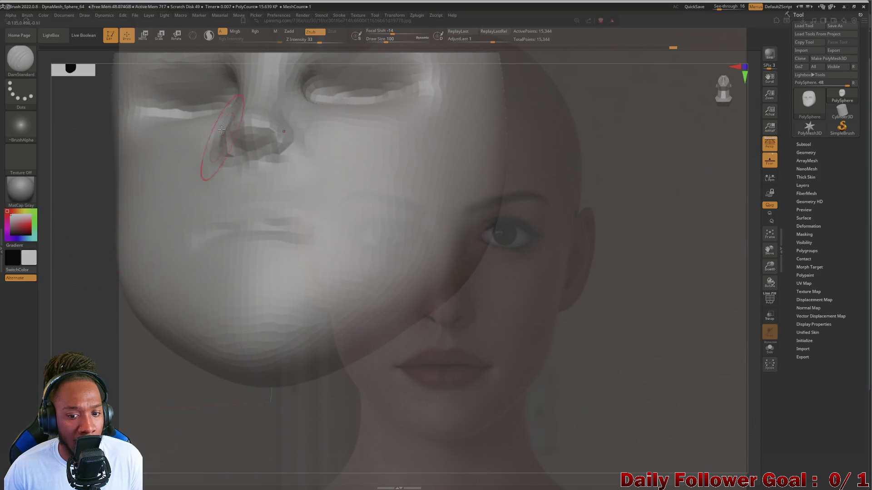
{"action": "left_click_drag", "start_coordinate": [229, 136], "coordinate": [235, 143]}
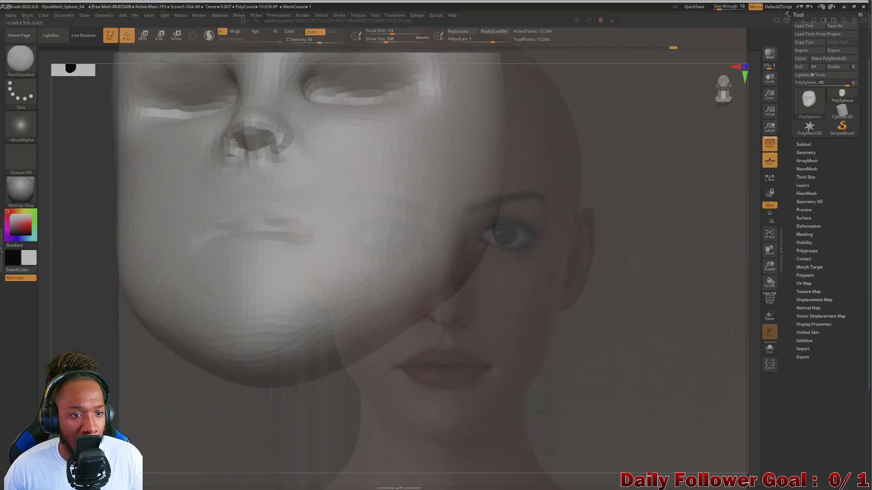
{"action": "left_click", "coordinate": [21, 58]}
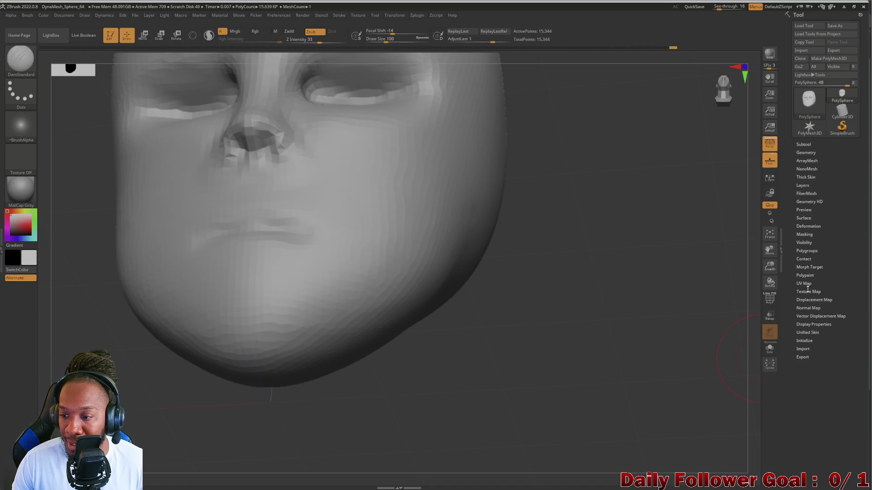
Set DynaMesh Resolution to 136, remesh the head, and align it with the see-through reference
{"action": "left_click", "coordinate": [806, 152]}
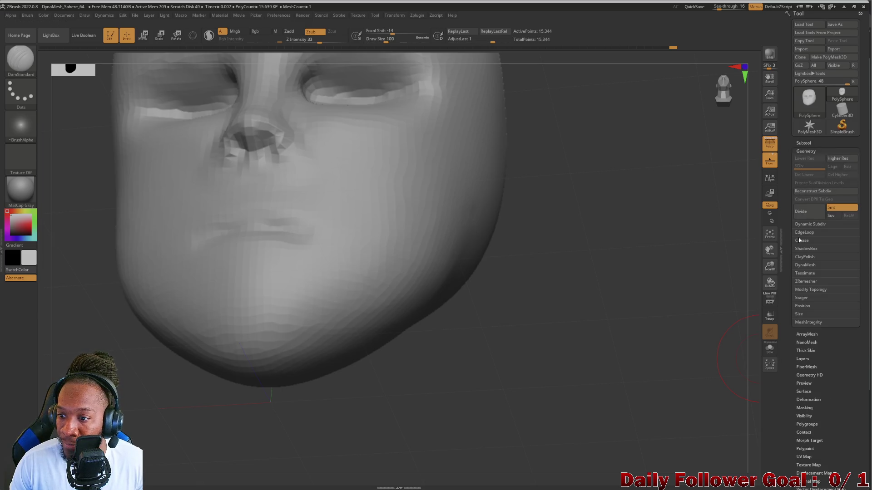
{"action": "left_click", "coordinate": [813, 267]}
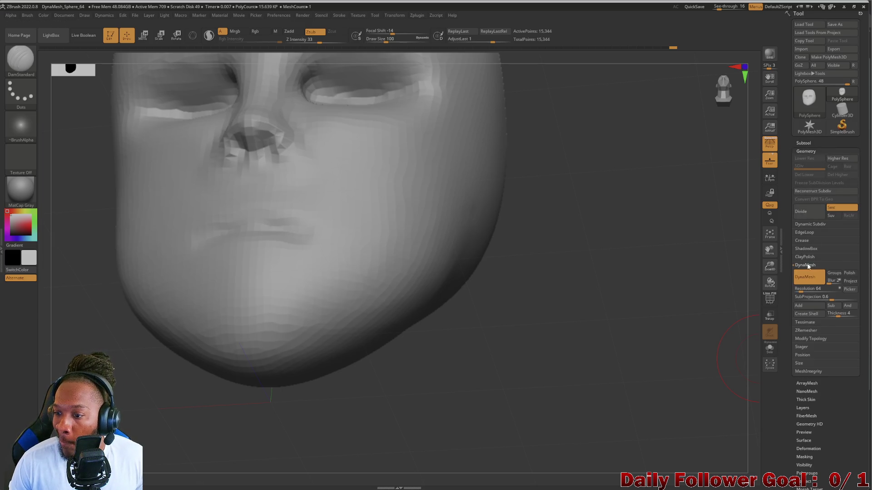
{"action": "left_click_drag", "start_coordinate": [803, 291], "coordinate": [805, 291]}
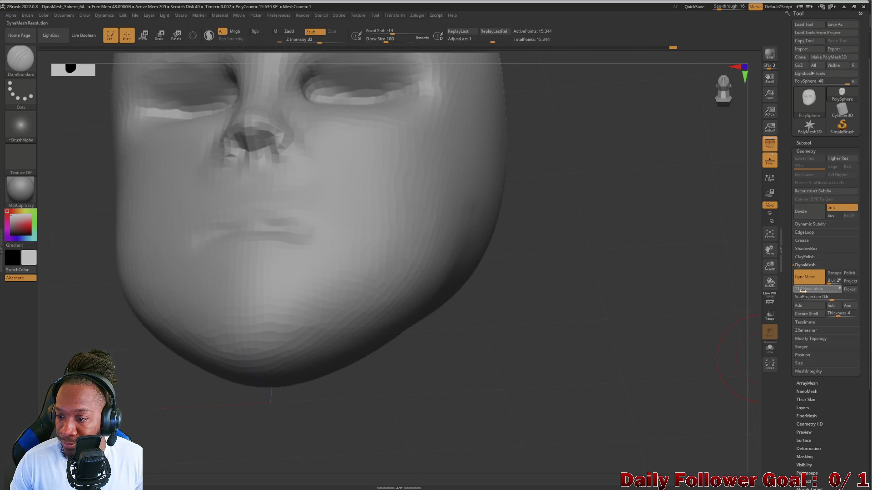
{"action": "key", "text": "alt+Tab"}
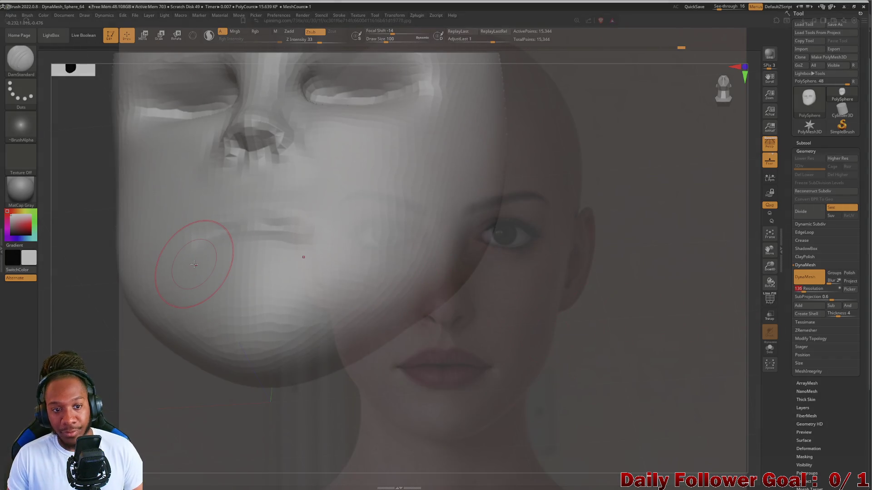
{"action": "right_click_drag", "start_coordinate": [154, 291], "coordinate": [79, 255]}
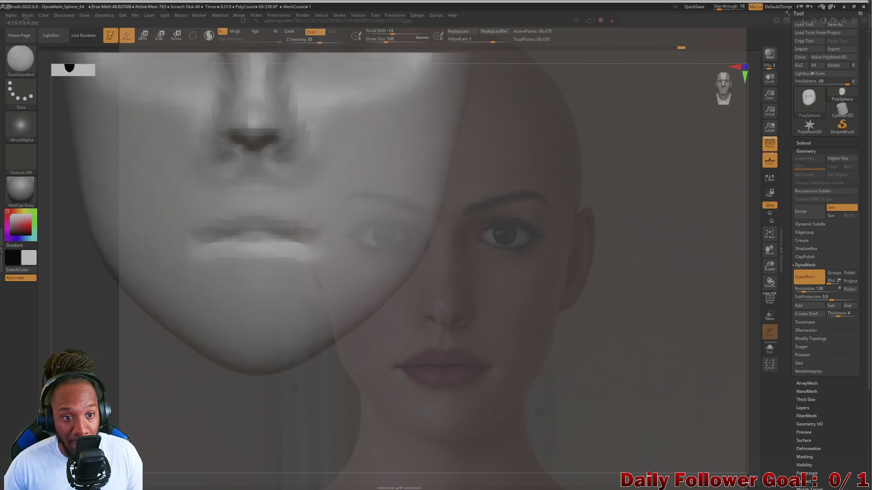
{"action": "mouse_move", "coordinate": [41, 436]}
{"action": "left_mouse_down", "text": "alt"}
{"action": "mouse_move", "coordinate": [40, 393]}
{"action": "mouse_move", "coordinate": [43, 426]}
{"action": "left_mouse_up", "text": "alt"}
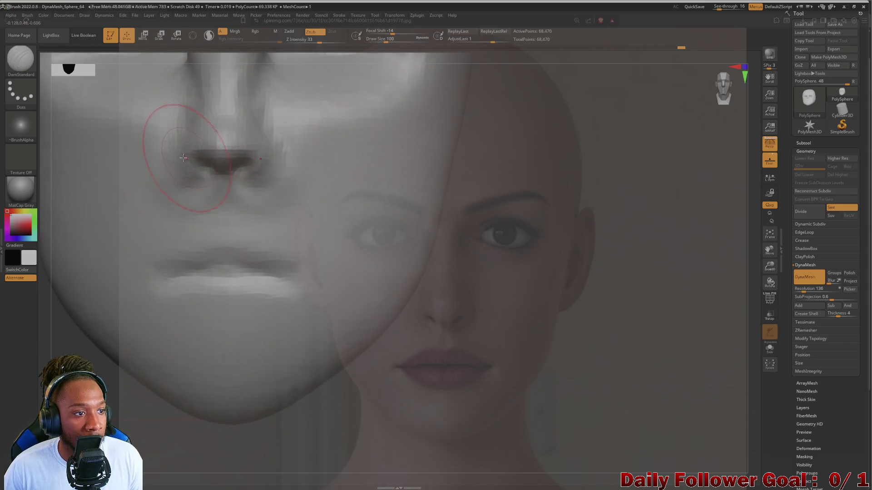
Pull the nostril area down with a smaller Move Topological brush
{"action": "key", "text": "b"}
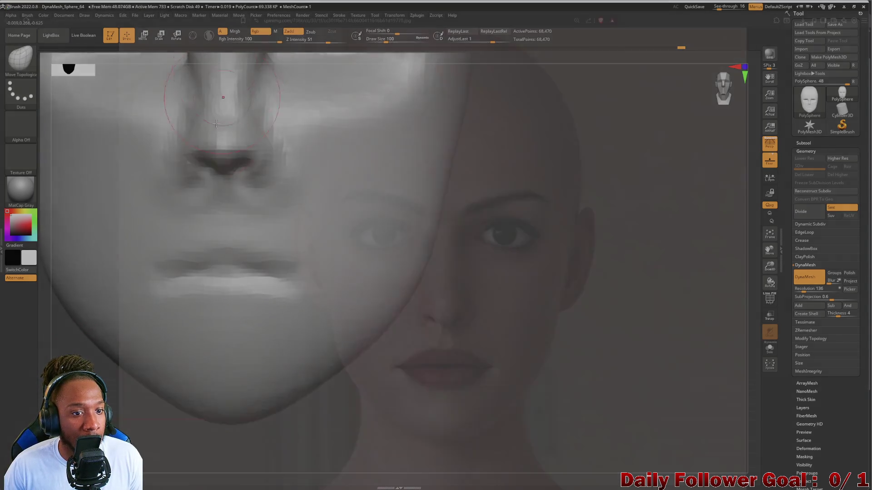
{"action": "left_click", "coordinate": [226, 65]}
{"action": "key", "text": "["}
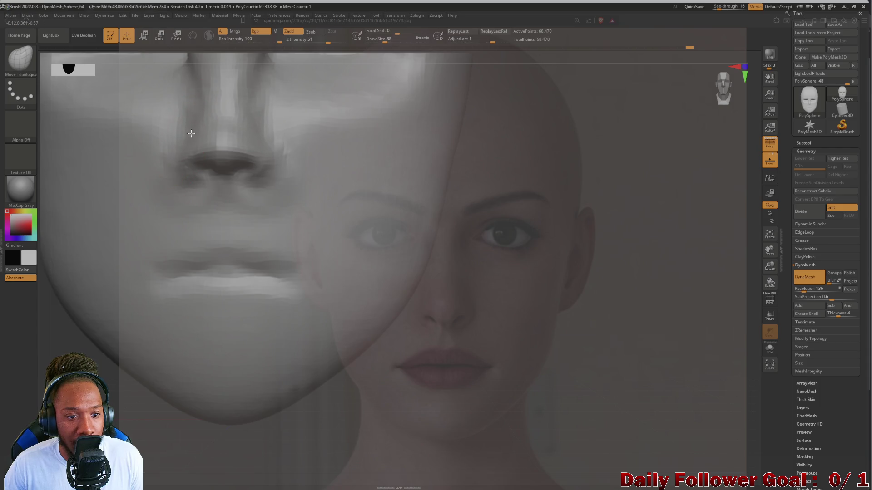
{"action": "mouse_move", "coordinate": [223, 171]}
{"action": "left_mouse_down"}
{"action": "mouse_move", "coordinate": [227, 183]}
{"action": "mouse_move", "coordinate": [258, 183]}
{"action": "left_mouse_up"}
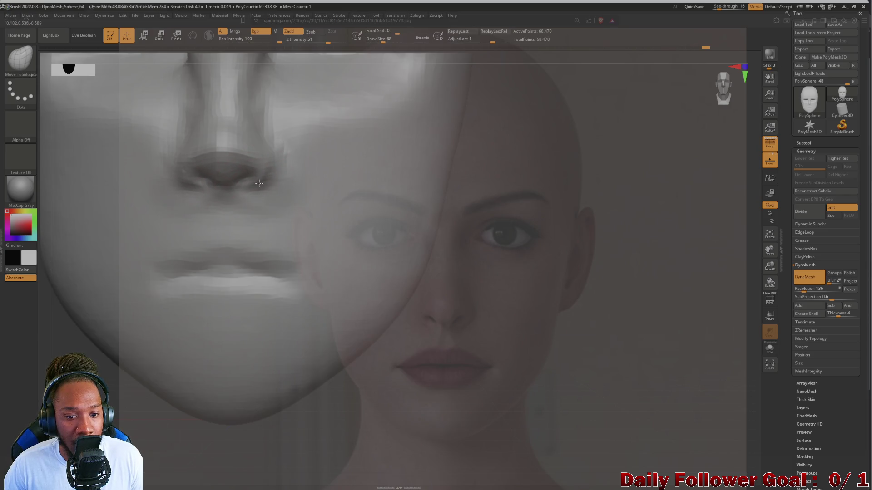
{"action": "key", "text": "bracketleft"}
{"action": "key", "text": "bracketleft"}
{"action": "key", "text": "bracketleft"}
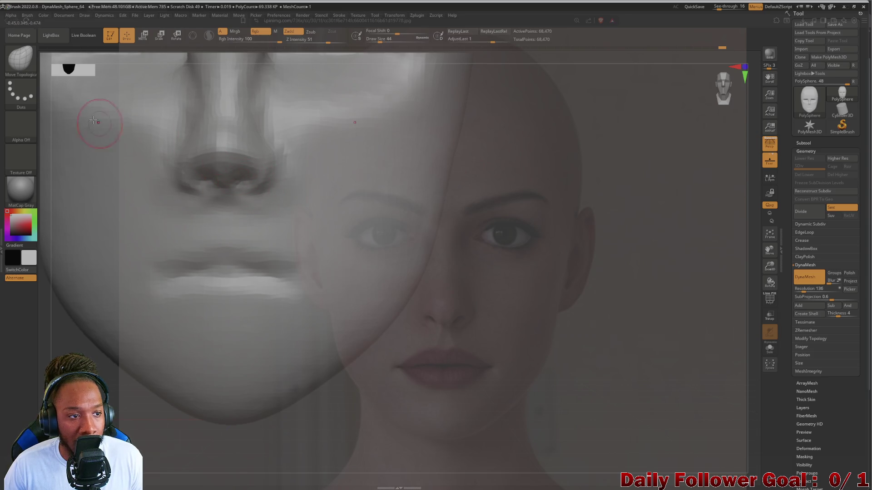
Carve symmetric DamStandard creases around both nostrils, checking the nose and briefly hiding the reference
{"action": "key", "text": "b"}
{"action": "left_click", "coordinate": [124, 67]}
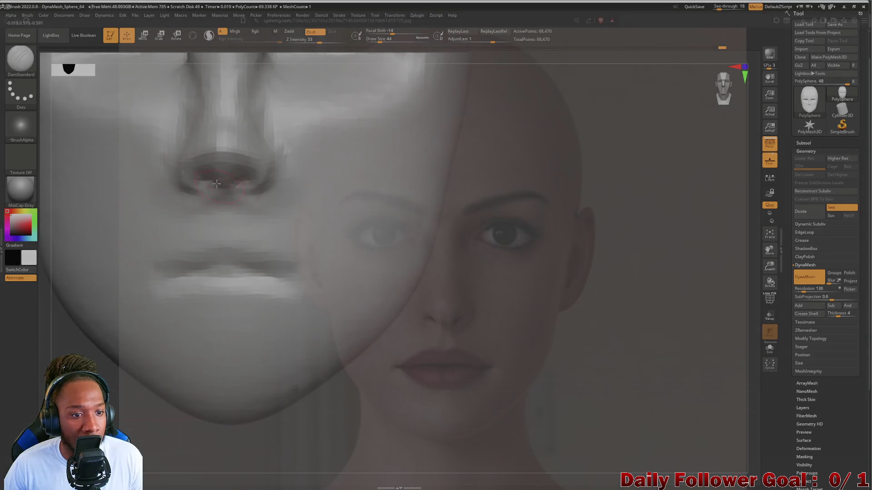
{"action": "left_click_drag", "start_coordinate": [209, 175], "coordinate": [202, 176]}
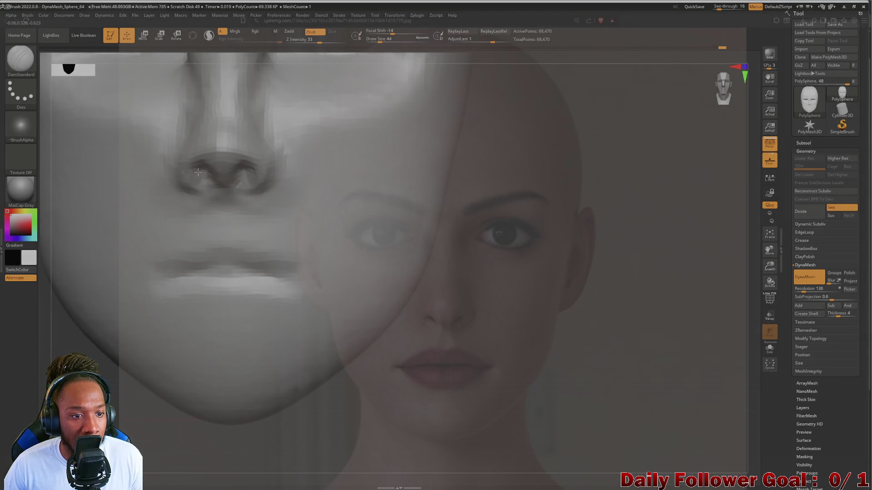
{"action": "mouse_move", "coordinate": [590, 227]}
{"action": "left_mouse_down"}
{"action": "mouse_move", "coordinate": [568, 236]}
{"action": "mouse_move", "coordinate": [599, 218]}
{"action": "mouse_move", "coordinate": [590, 227]}
{"action": "left_mouse_up"}
{"action": "mouse_move", "coordinate": [254, 431]}
{"action": "left_mouse_down"}
{"action": "mouse_move", "coordinate": [270, 436]}
{"action": "mouse_move", "coordinate": [116, 315]}
{"action": "left_mouse_up"}
{"action": "key", "text": "ctrl"}
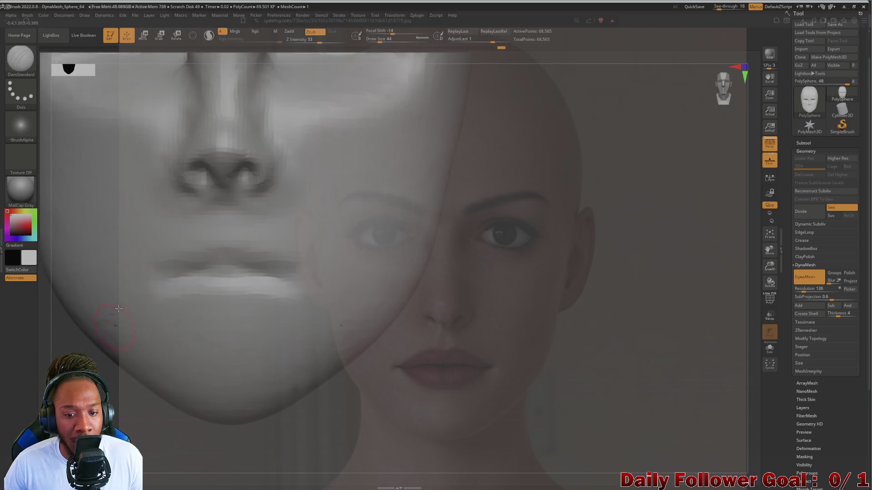
{"action": "mouse_move", "coordinate": [113, 395]}
{"action": "left_mouse_down"}
{"action": "mouse_move", "coordinate": [201, 175]}
{"action": "mouse_move", "coordinate": [238, 182]}
{"action": "mouse_move", "coordinate": [222, 193]}
{"action": "mouse_move", "coordinate": [229, 195]}
{"action": "mouse_move", "coordinate": [225, 189]}
{"action": "left_mouse_up"}
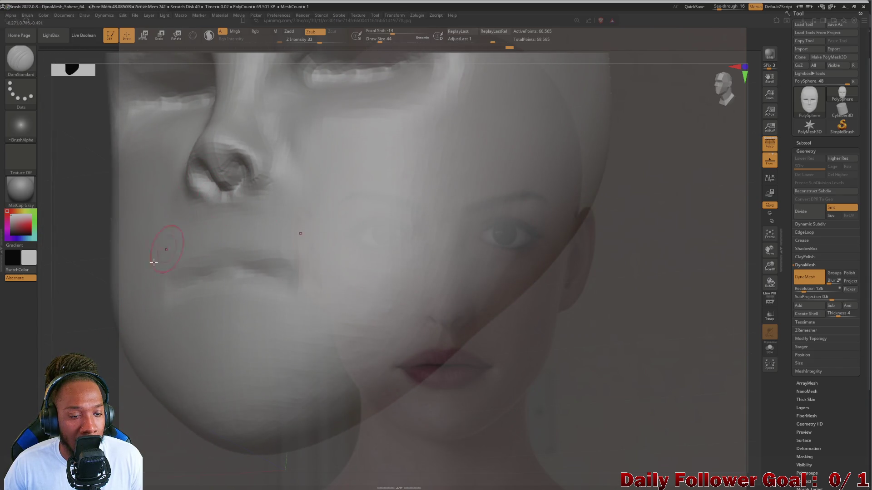
{"action": "left_click_drag", "start_coordinate": [89, 331], "coordinate": [102, 363], "text": "shift"}
{"action": "key", "text": "shift+z"}
{"action": "key", "text": "shift+z"}
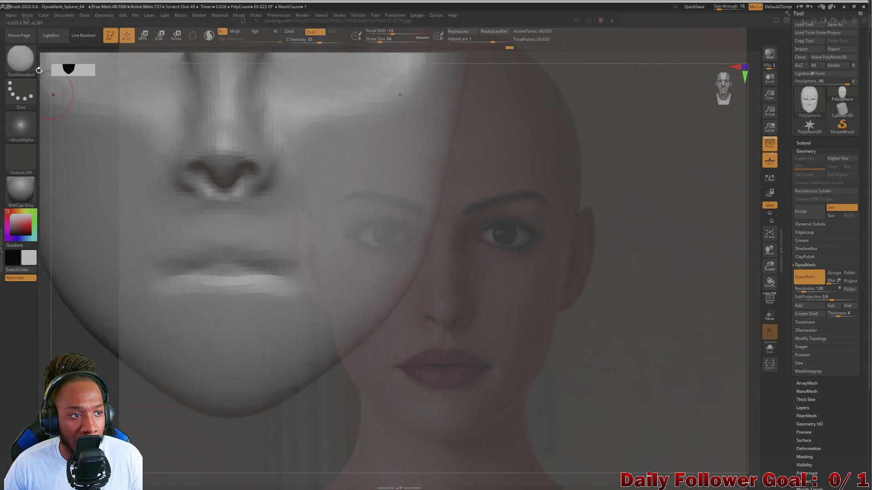
{"action": "left_click", "coordinate": [20, 59]}
Switch to Move Topological and line the head up under the see-through reference overlay
{"action": "key", "text": "s"}
{"action": "key", "text": "t"}
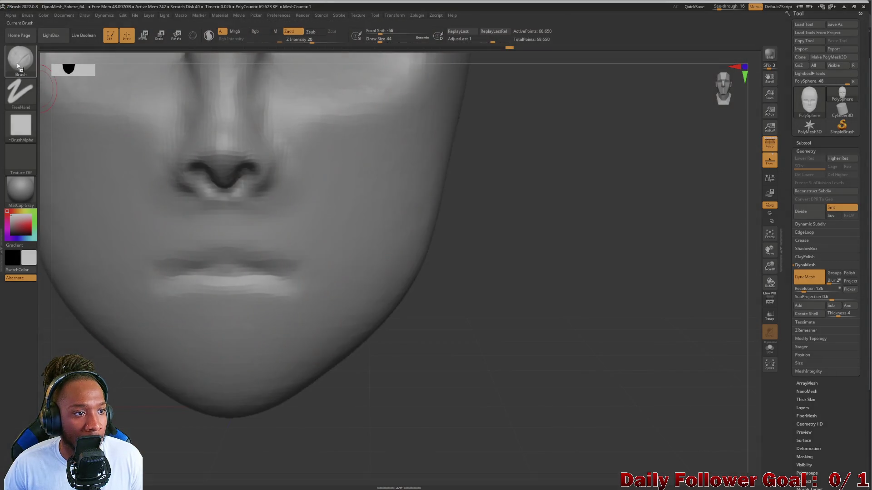
{"action": "left_click", "coordinate": [18, 67]}
{"action": "left_click", "coordinate": [170, 62]}
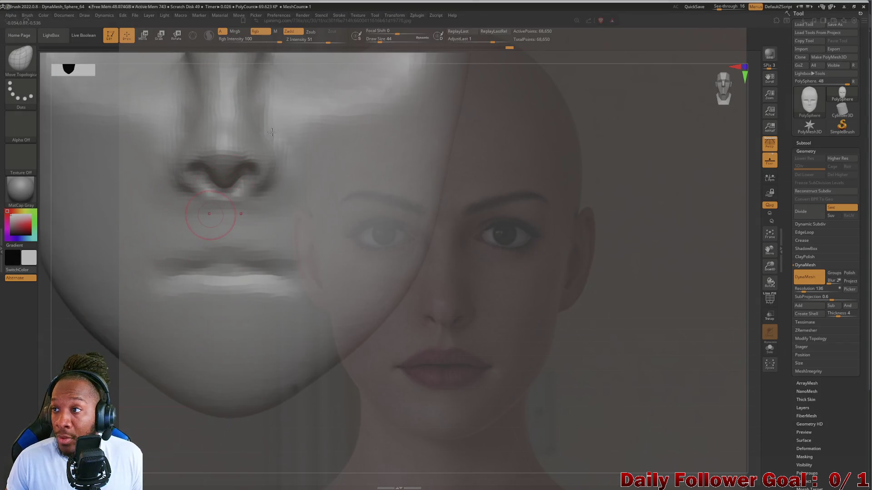
{"action": "key", "text": "shift+z"}
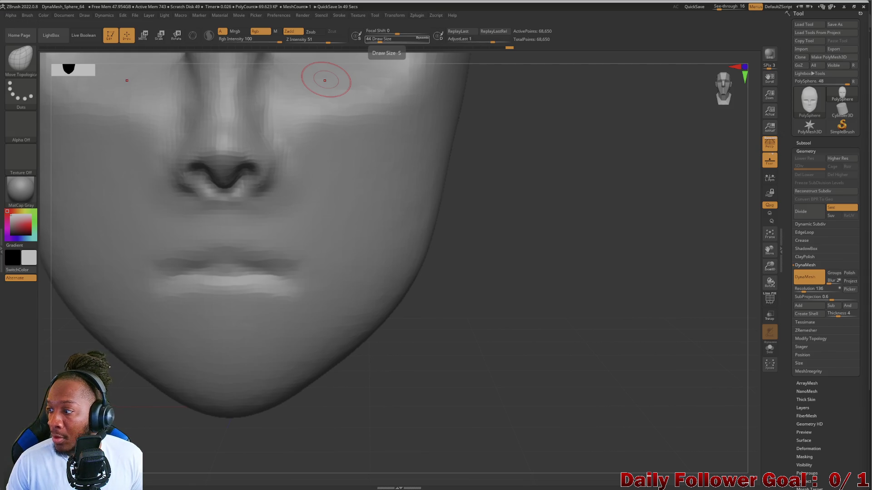
{"action": "key", "text": "alt+Tab"}
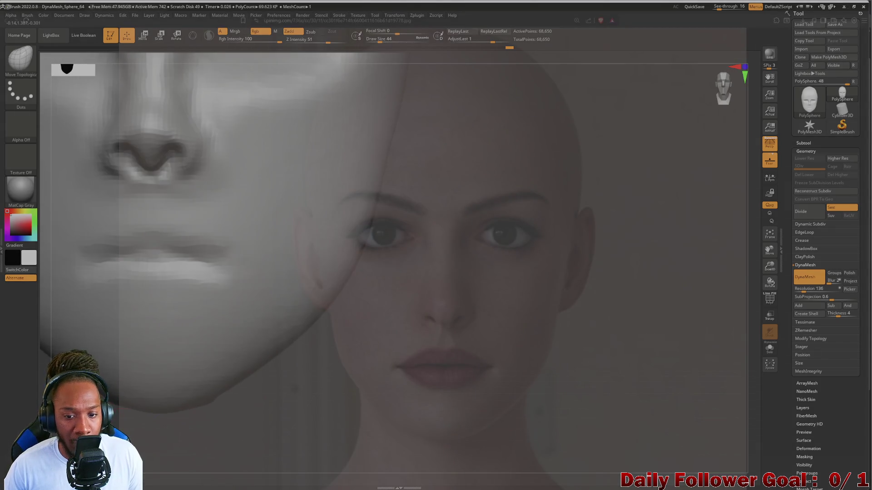
{"action": "left_click_drag", "start_coordinate": [130, 159], "coordinate": [163, 170], "text": "alt"}
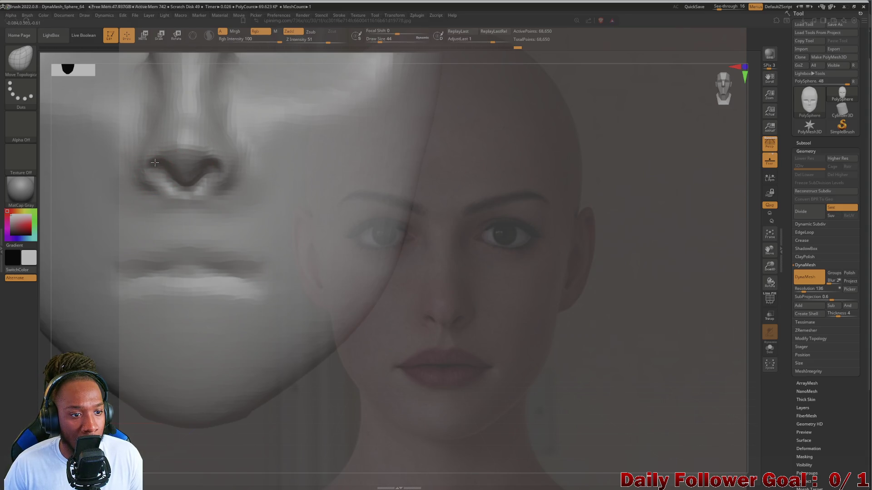
Pull both nostril wings into a rounder, more defined shape, checking from below
{"action": "left_click_drag", "start_coordinate": [164, 184], "coordinate": [168, 189]}
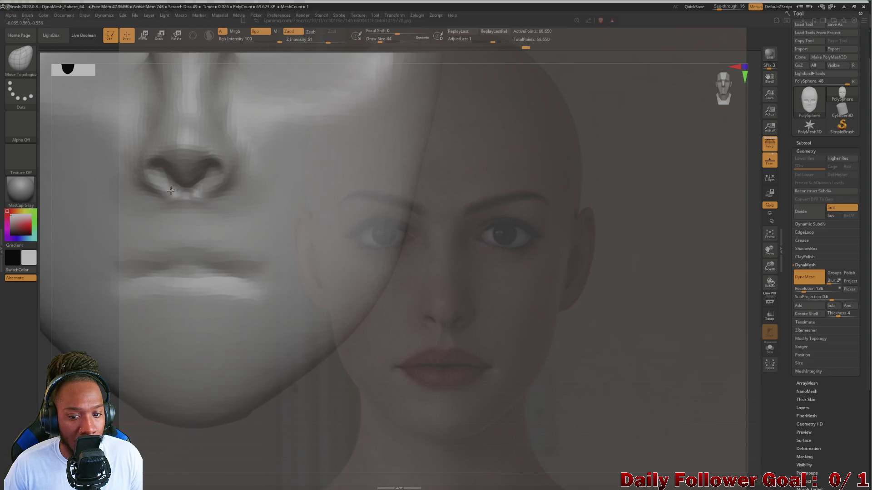
{"action": "left_click_drag", "start_coordinate": [172, 192], "coordinate": [167, 196]}
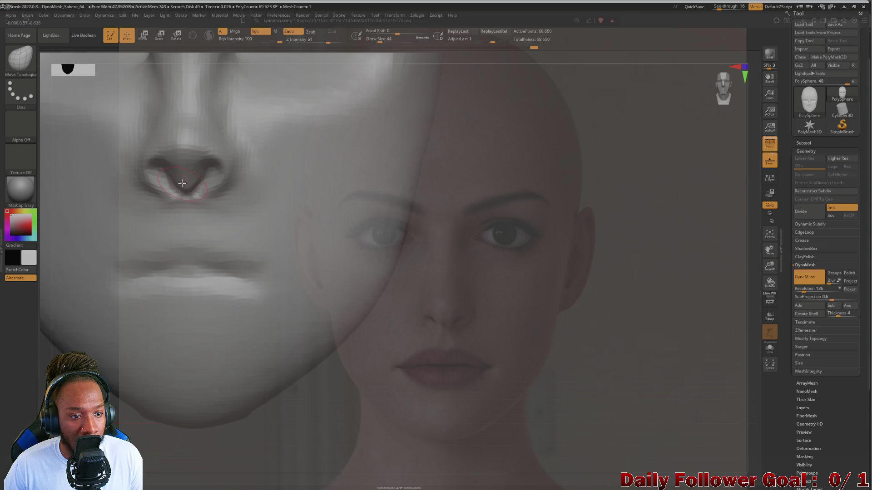
{"action": "mouse_move", "coordinate": [124, 402]}
{"action": "left_mouse_down"}
{"action": "mouse_move", "coordinate": [191, 254]}
{"action": "mouse_move", "coordinate": [195, 145]}
{"action": "mouse_move", "coordinate": [179, 175]}
{"action": "left_mouse_up"}
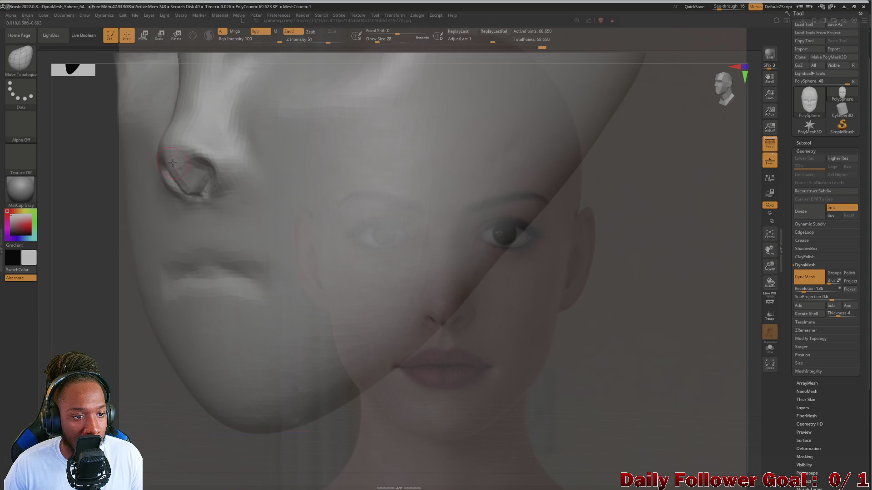
{"action": "left_click_drag", "start_coordinate": [201, 194], "coordinate": [195, 196]}
{"action": "left_click_drag", "start_coordinate": [88, 331], "coordinate": [118, 123]}
Puff up the nostril slightly with the Inflate brush, comparing against the reference
{"action": "key", "text": "ctrl+z"}
{"action": "key", "text": "b"}
{"action": "key", "text": "i"}
{"action": "key", "text": "n"}
{"action": "left_click_drag", "start_coordinate": [200, 196], "coordinate": [187, 191]}
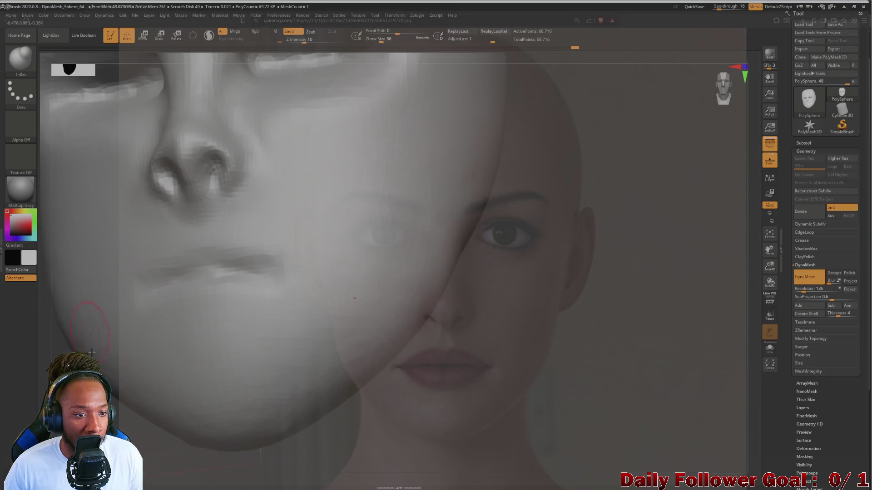
{"action": "left_click_drag", "start_coordinate": [262, 459], "coordinate": [254, 395]}
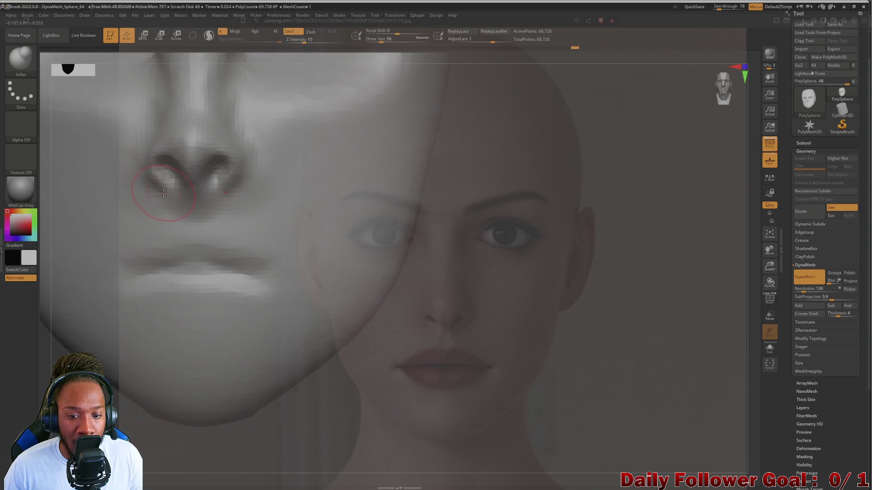
{"action": "key", "text": "ctrl"}
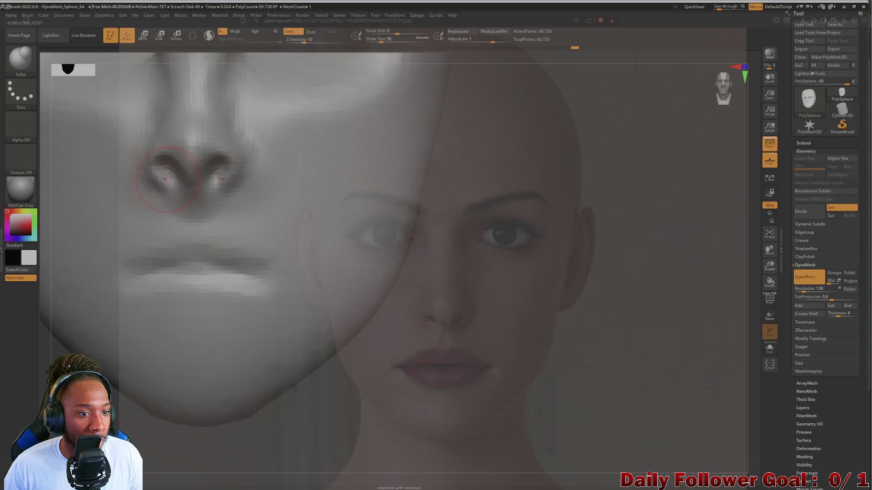
{"action": "key", "text": "ctrl"}
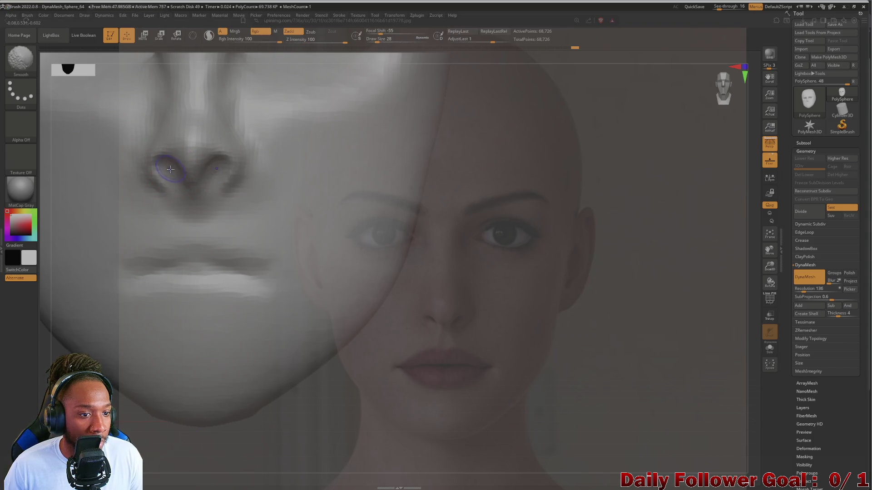
{"action": "key", "text": "ctrl"}
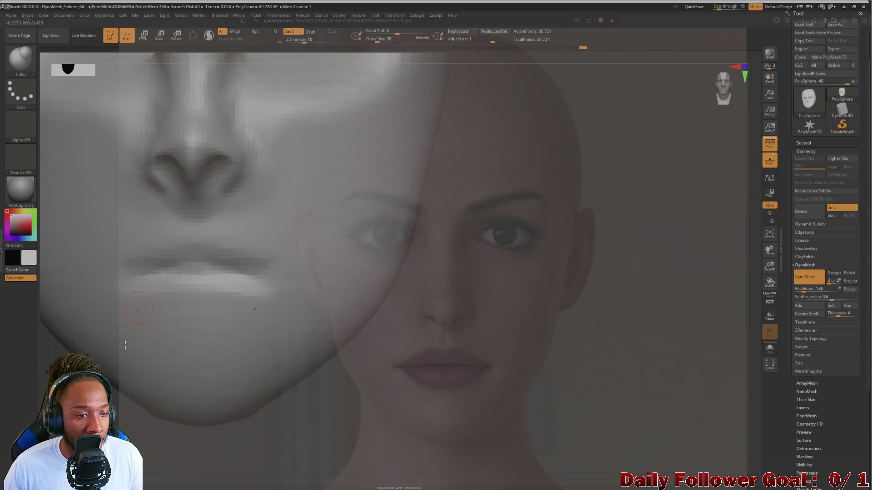
Carve the nostril shape with DamStandard, then inflate under both nostrils with Inflat
{"action": "key", "text": "b"}
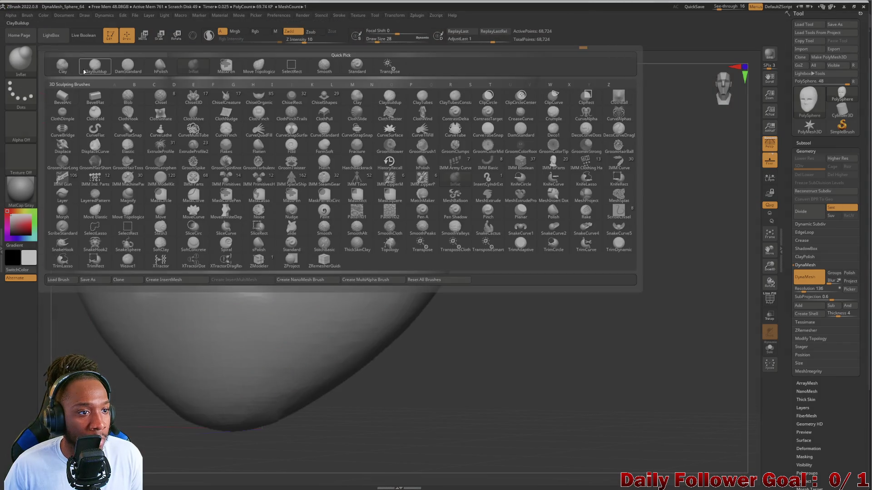
{"action": "left_click", "coordinate": [128, 66]}
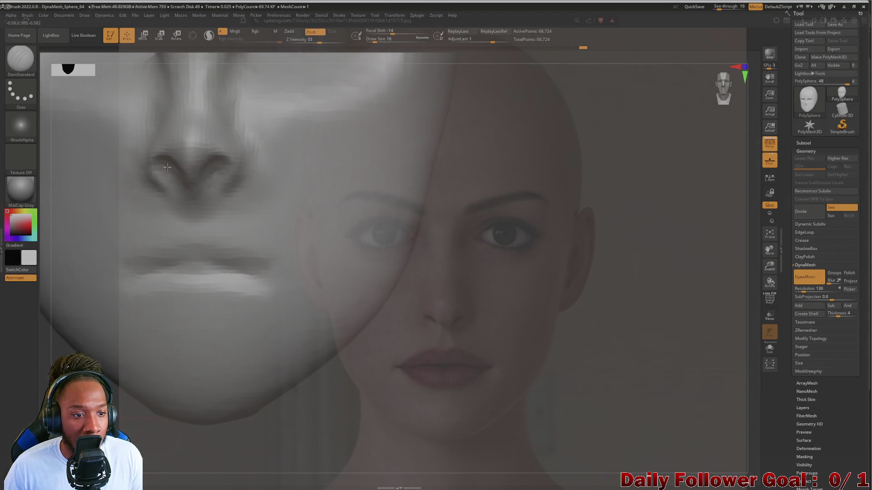
{"action": "mouse_move", "coordinate": [169, 169]}
{"action": "left_mouse_down"}
{"action": "mouse_move", "coordinate": [175, 180]}
{"action": "mouse_move", "coordinate": [167, 162]}
{"action": "left_mouse_up"}
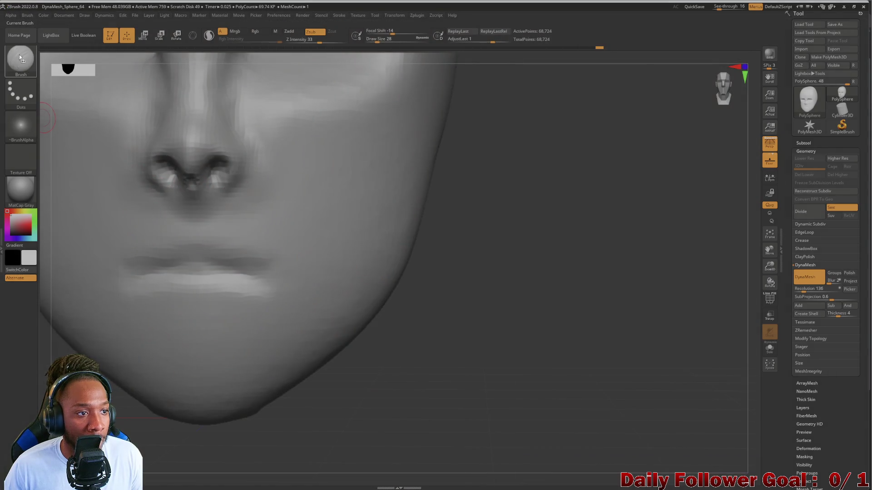
{"action": "left_click", "coordinate": [19, 57]}
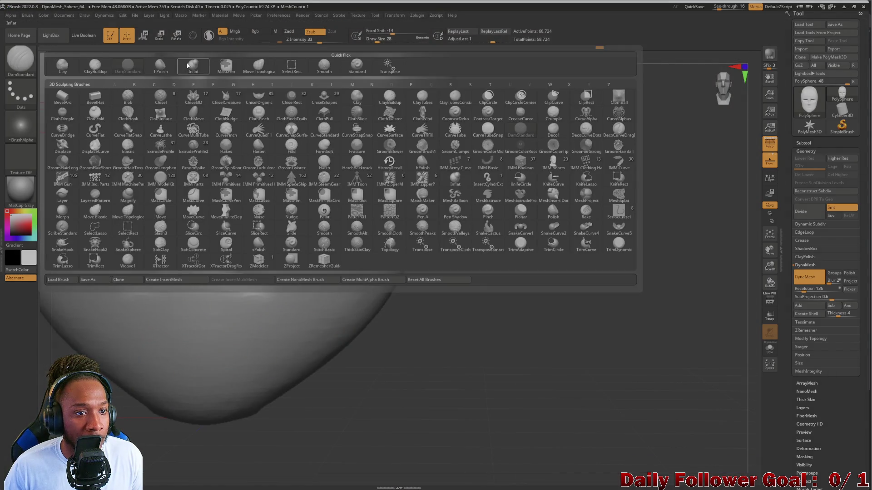
{"action": "left_click", "coordinate": [193, 66]}
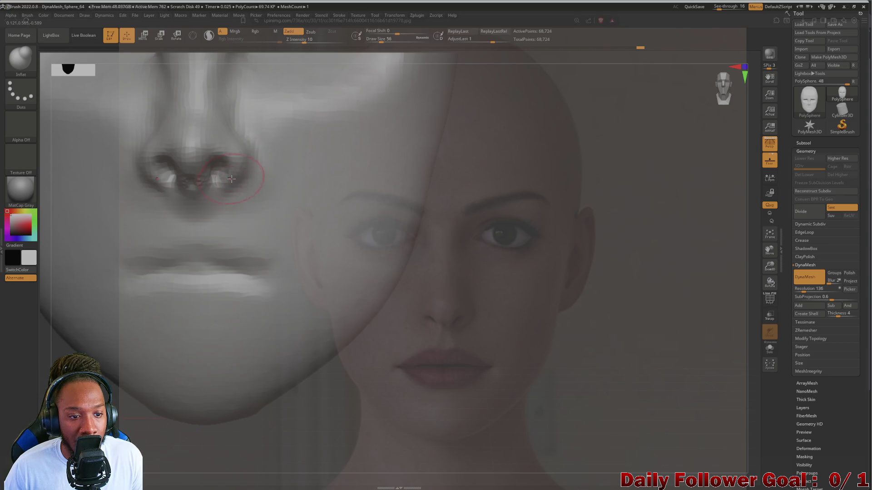
{"action": "left_click_drag", "start_coordinate": [230, 185], "coordinate": [210, 210]}
{"action": "left_click_drag", "start_coordinate": [164, 178], "coordinate": [169, 181]}
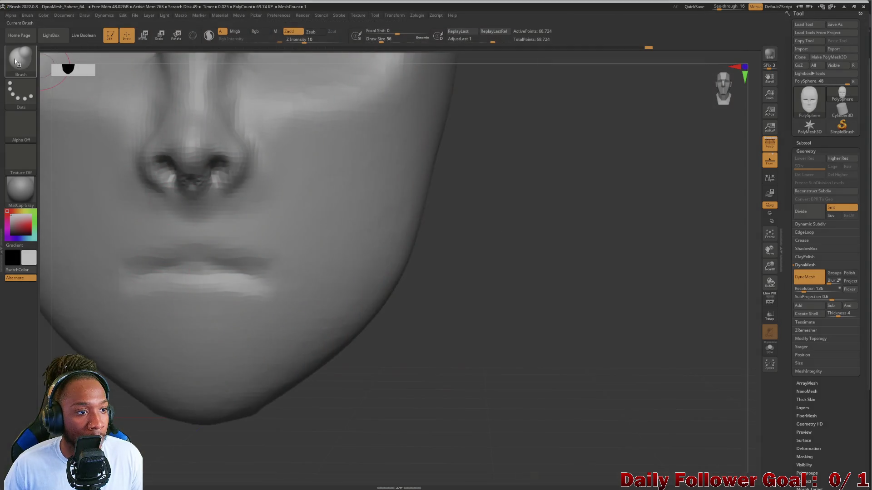
Smooth the nose base and around the nostrils at Z Intensity 27
{"action": "left_click", "coordinate": [14, 59]}
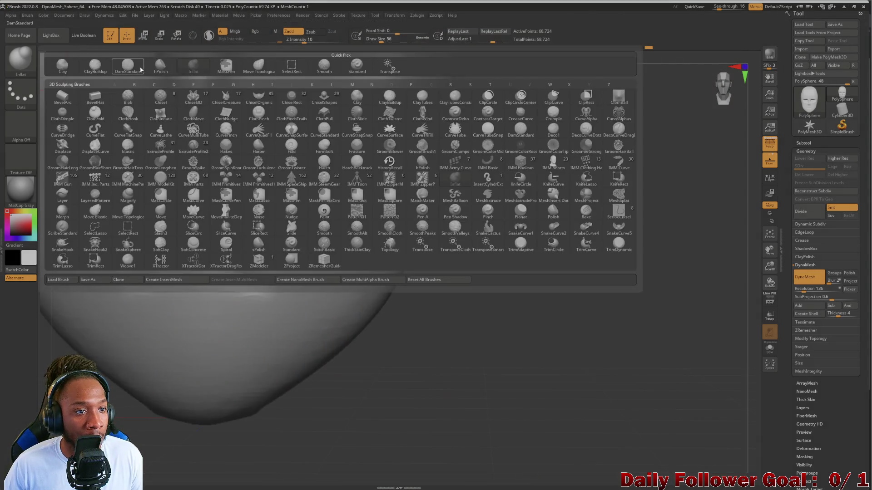
{"action": "left_click", "coordinate": [180, 183]}
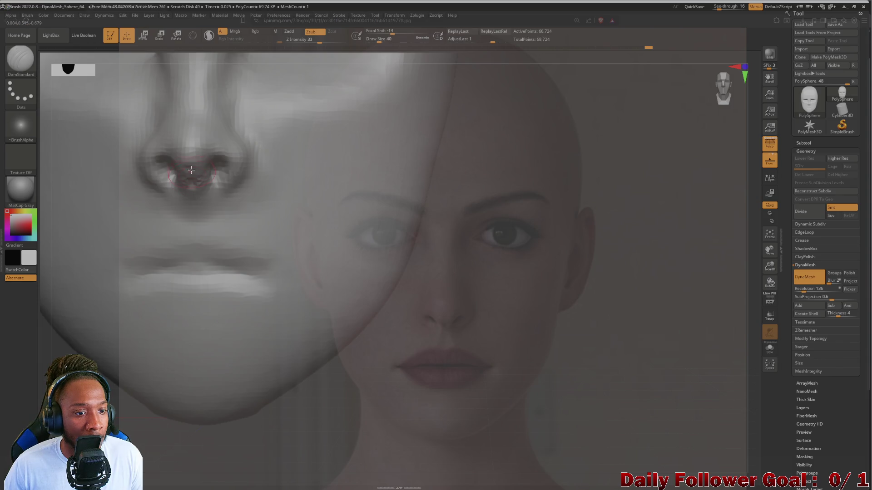
{"action": "left_click_drag", "start_coordinate": [191, 171], "coordinate": [192, 186], "text": "shift"}
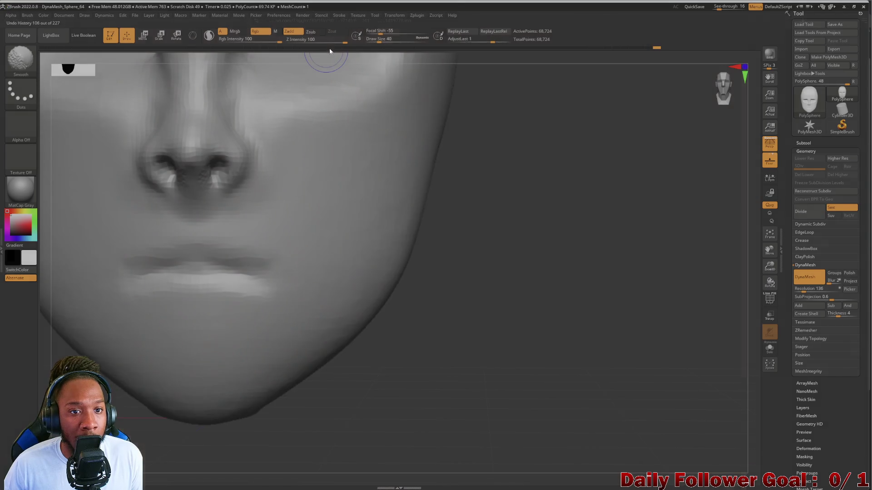
{"action": "left_click_drag", "start_coordinate": [329, 42], "coordinate": [317, 42]}
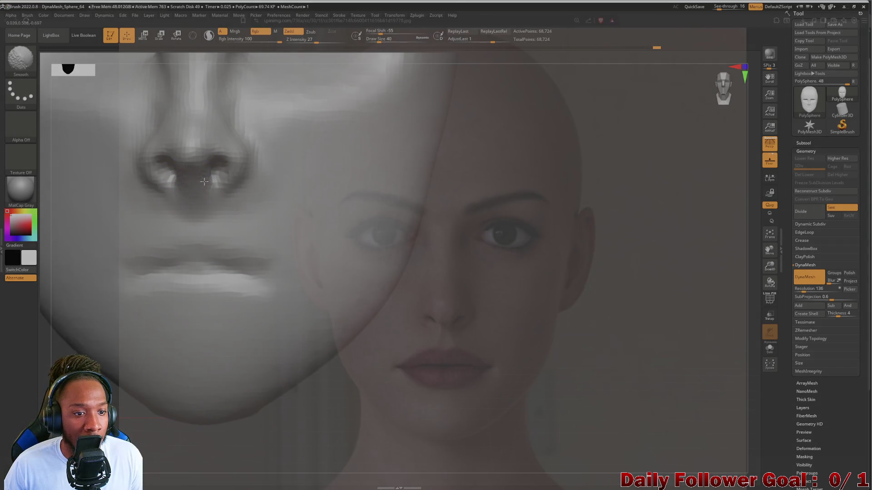
{"action": "mouse_move", "coordinate": [233, 169]}
{"action": "left_mouse_down", "text": "shift"}
{"action": "mouse_move", "coordinate": [206, 179]}
{"action": "mouse_move", "coordinate": [191, 200]}
{"action": "left_mouse_up", "text": "shift"}
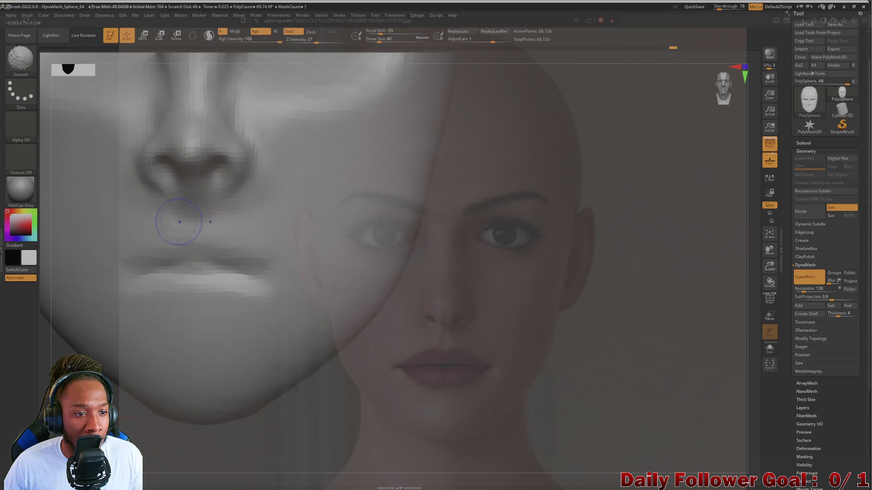
{"action": "mouse_move", "coordinate": [99, 313]}
{"action": "right_mouse_down"}
{"action": "mouse_move", "coordinate": [137, 309]}
{"action": "mouse_move", "coordinate": [102, 316]}
{"action": "right_mouse_up"}
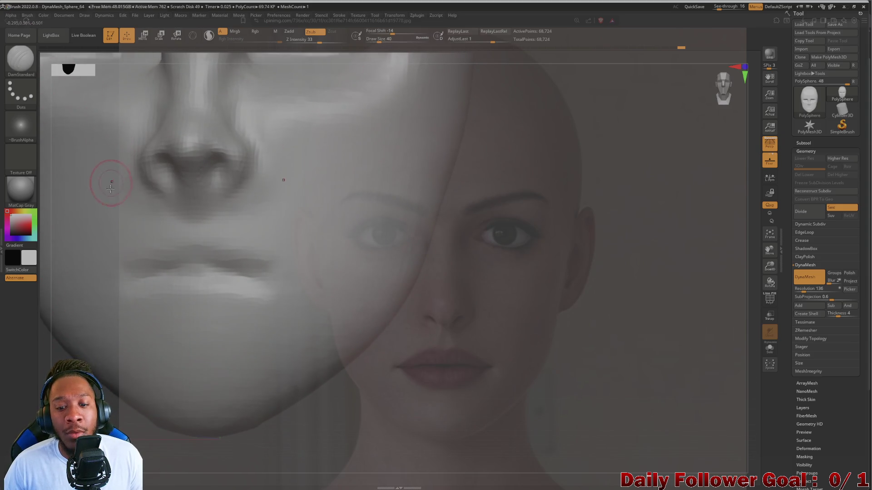
{"action": "key", "text": "b"}
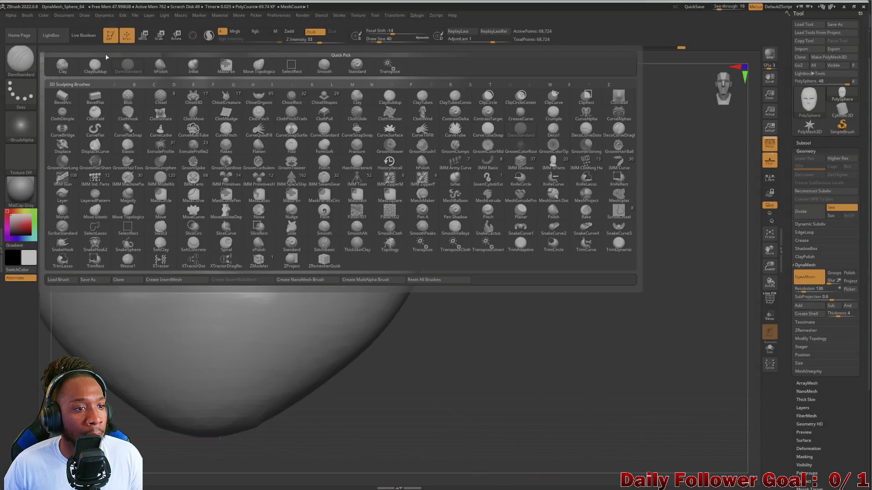
{"action": "left_click", "coordinate": [247, 69]}
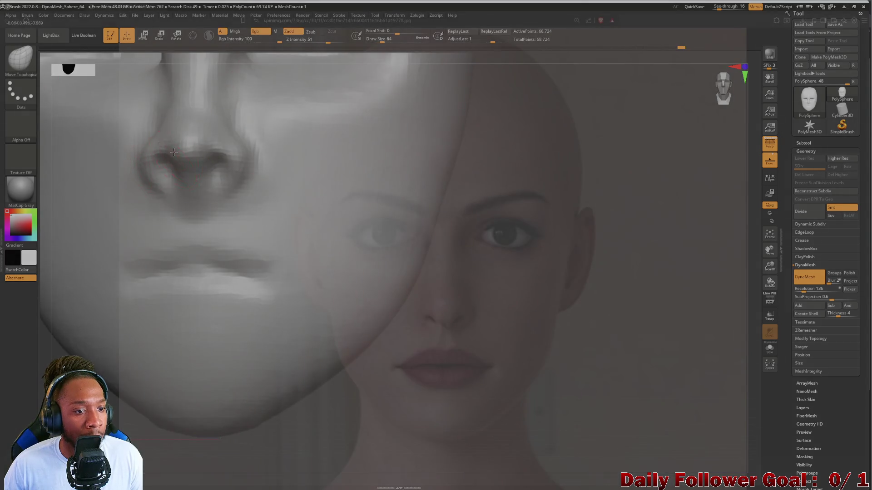
{"action": "key", "text": "bracketright"}
{"action": "mouse_move", "coordinate": [113, 336]}
{"action": "left_mouse_down"}
{"action": "mouse_move", "coordinate": [64, 341]}
{"action": "mouse_move", "coordinate": [91, 322]}
{"action": "mouse_move", "coordinate": [78, 326]}
{"action": "left_mouse_up"}
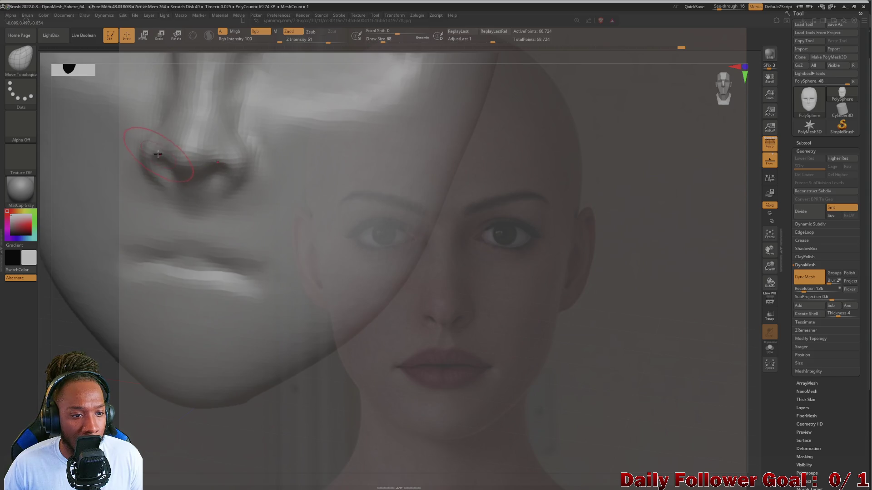
{"action": "mouse_move", "coordinate": [100, 325]}
{"action": "left_mouse_down"}
{"action": "mouse_move", "coordinate": [73, 346]}
{"action": "mouse_move", "coordinate": [94, 308]}
{"action": "left_mouse_up"}
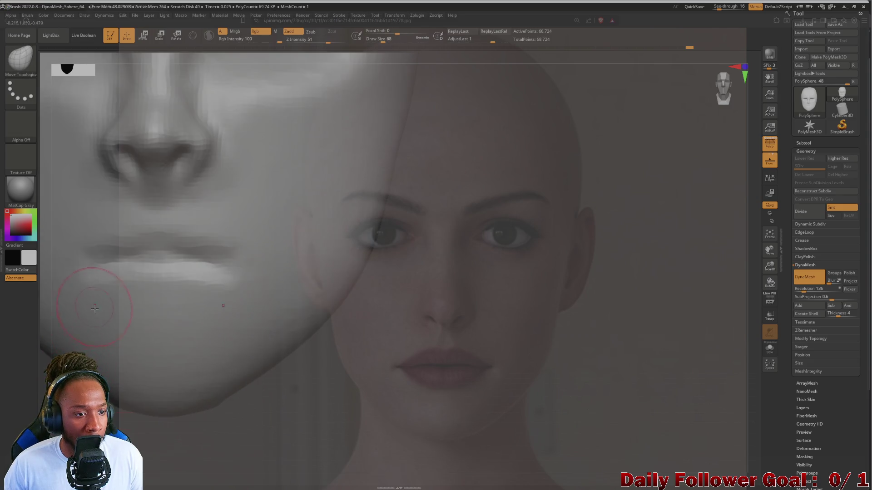
{"action": "left_click_drag", "start_coordinate": [50, 352], "coordinate": [77, 347]}
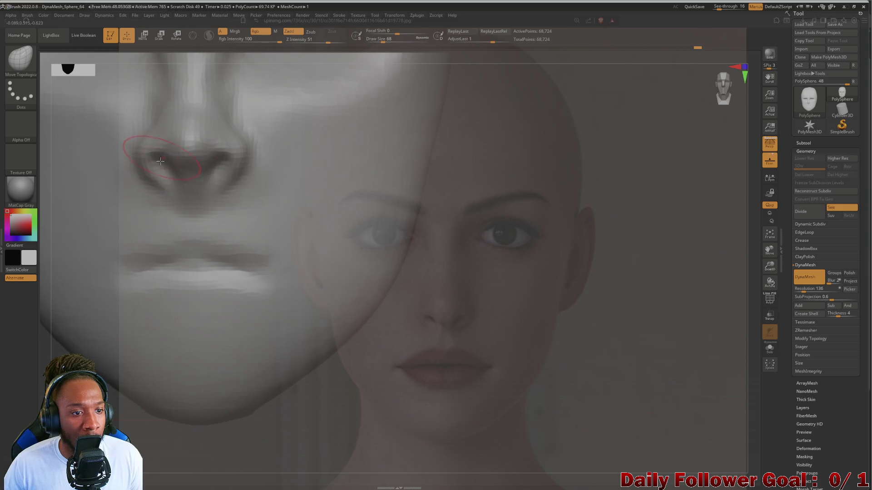
{"action": "mouse_move", "coordinate": [98, 304]}
{"action": "left_mouse_down"}
{"action": "mouse_move", "coordinate": [83, 259]}
{"action": "mouse_move", "coordinate": [195, 346]}
{"action": "mouse_move", "coordinate": [136, 334]}
{"action": "mouse_move", "coordinate": [168, 325]}
{"action": "mouse_move", "coordinate": [136, 322]}
{"action": "mouse_move", "coordinate": [136, 306]}
{"action": "mouse_move", "coordinate": [134, 314]}
{"action": "mouse_move", "coordinate": [168, 319]}
{"action": "mouse_move", "coordinate": [136, 323]}
{"action": "mouse_move", "coordinate": [133, 314]}
{"action": "mouse_move", "coordinate": [136, 363]}
{"action": "left_mouse_up"}
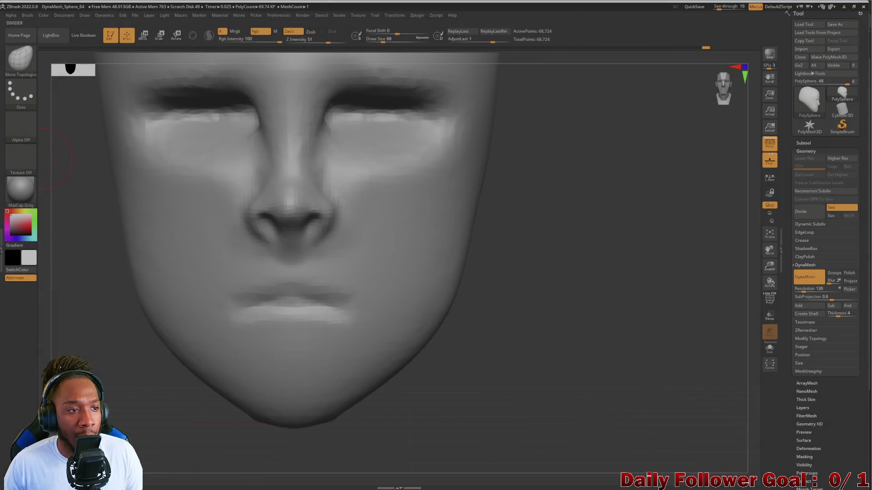
Go back to Move Topological with the brush enlarged to Draw Size 168
{"action": "left_click", "coordinate": [25, 62]}
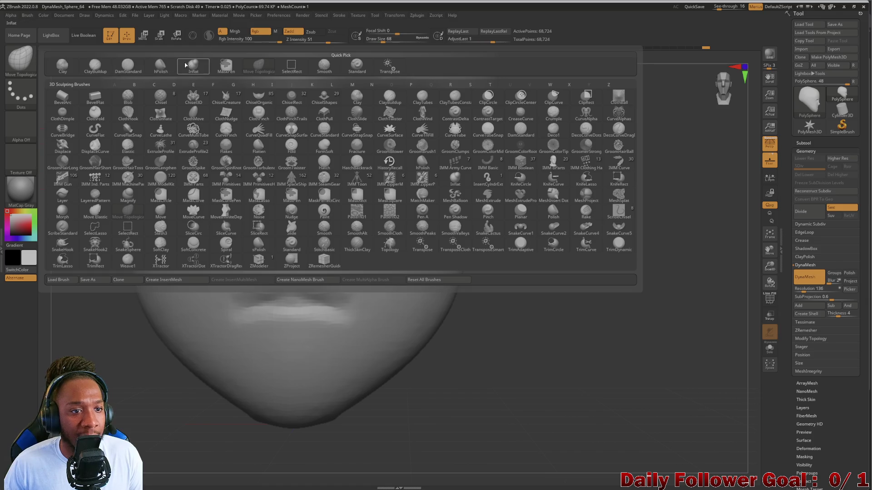
{"action": "left_click", "coordinate": [193, 65]}
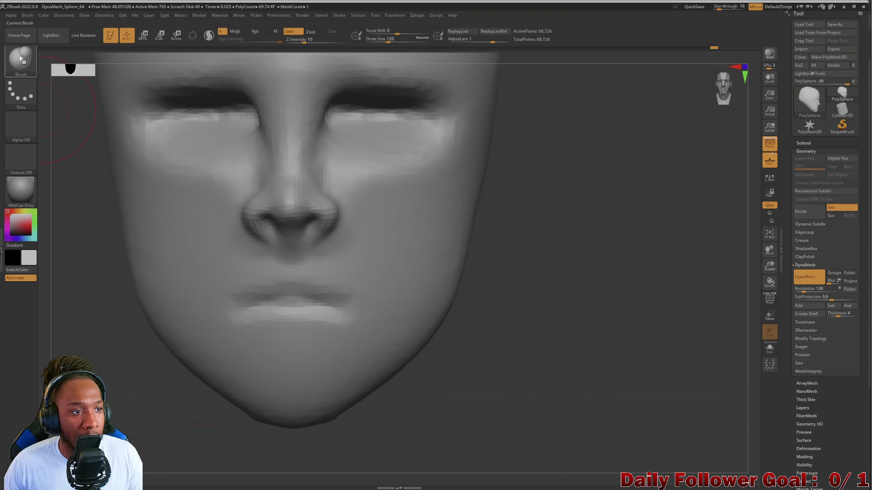
{"action": "key", "text": "b"}
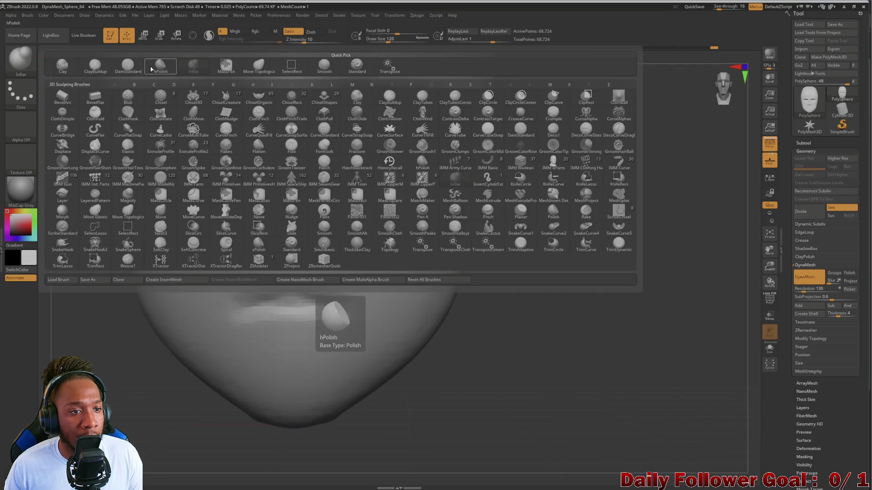
{"action": "left_click", "coordinate": [291, 196]}
{"action": "key", "text": "ctrl"}
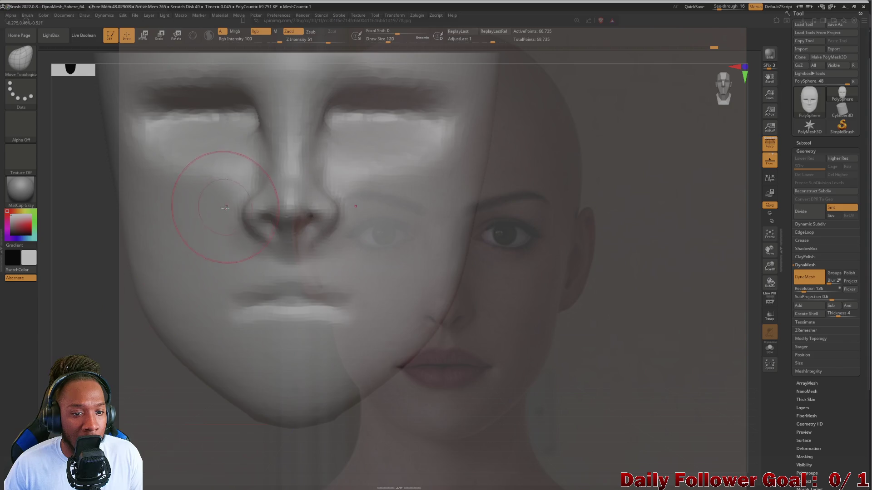
{"action": "key", "text": "]"}
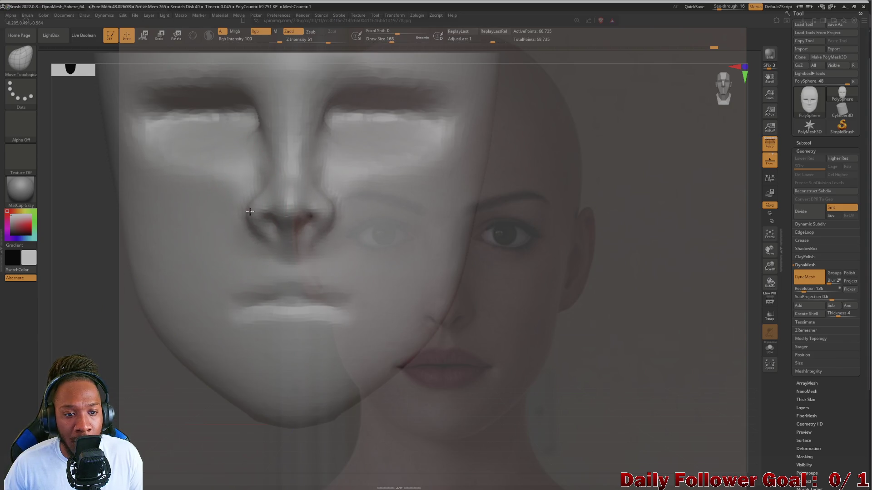
Carve both nostrils deeper with DamStandard at Draw Size 52
{"action": "key", "text": "["}
{"action": "key", "text": "["}
{"action": "key", "text": "b"}
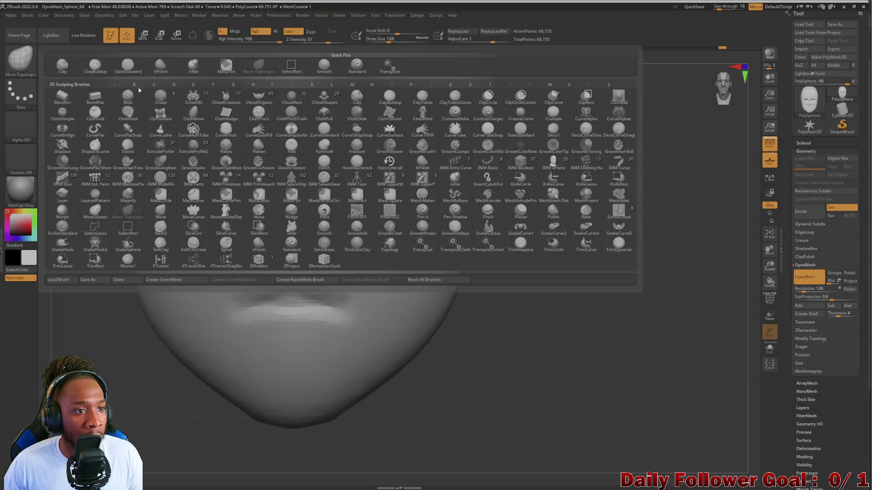
{"action": "left_click", "coordinate": [129, 65]}
{"action": "key", "text": "["}
{"action": "key", "text": "["}
{"action": "key", "text": "["}
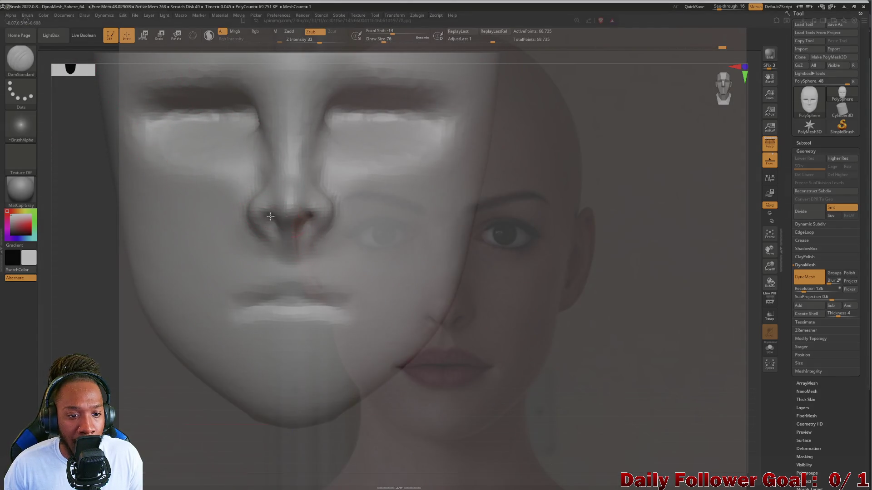
{"action": "left_click_drag", "start_coordinate": [82, 262], "coordinate": [73, 213]}
{"action": "key", "text": "["}
{"action": "key", "text": "["}
{"action": "left_click_drag", "start_coordinate": [273, 216], "coordinate": [271, 223]}
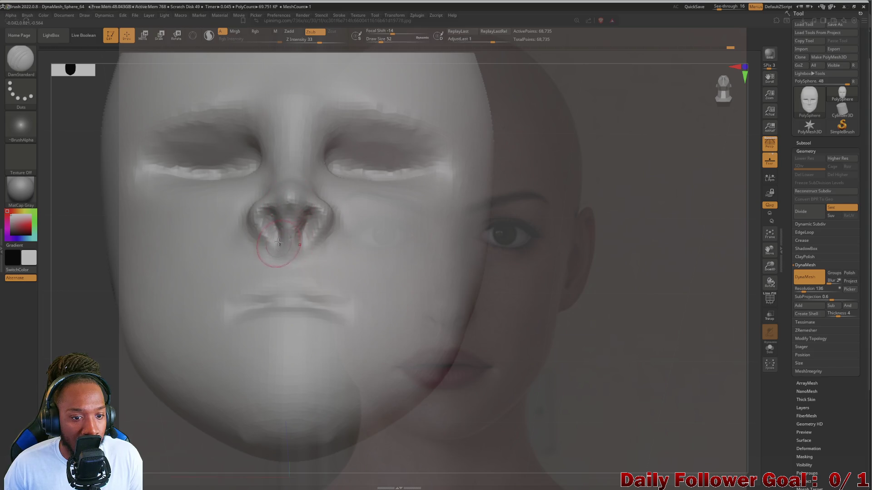
{"action": "left_click_drag", "start_coordinate": [136, 283], "coordinate": [71, 346]}
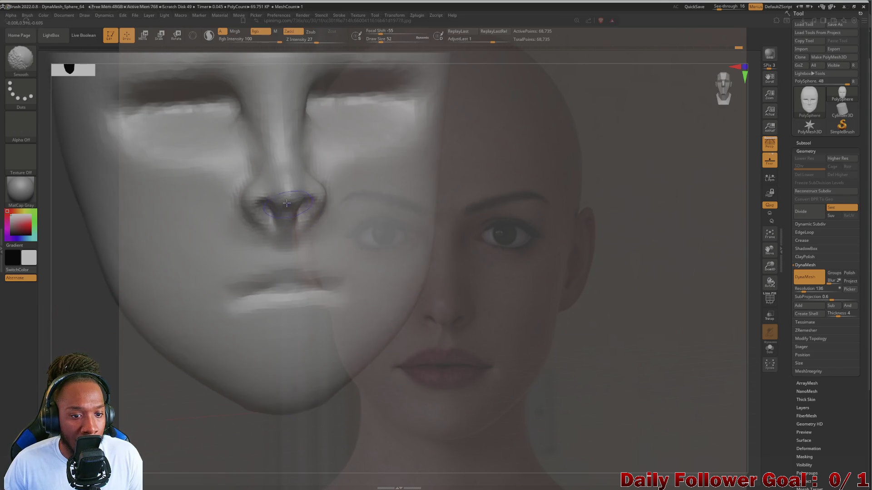
{"action": "mouse_move", "coordinate": [59, 327]}
{"action": "left_mouse_down"}
{"action": "mouse_move", "coordinate": [181, 250]}
{"action": "mouse_move", "coordinate": [79, 323]}
{"action": "mouse_move", "coordinate": [64, 307]}
{"action": "left_mouse_up"}
Line the face up with the reference photo and Shift-smooth the surface
{"action": "key", "text": "b"}
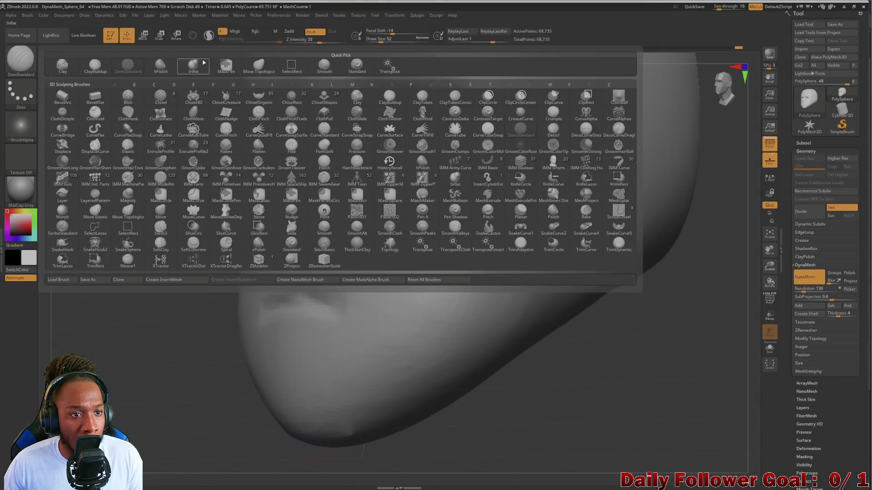
{"action": "left_click", "coordinate": [194, 65]}
{"action": "left_click_drag", "start_coordinate": [103, 226], "coordinate": [200, 197]}
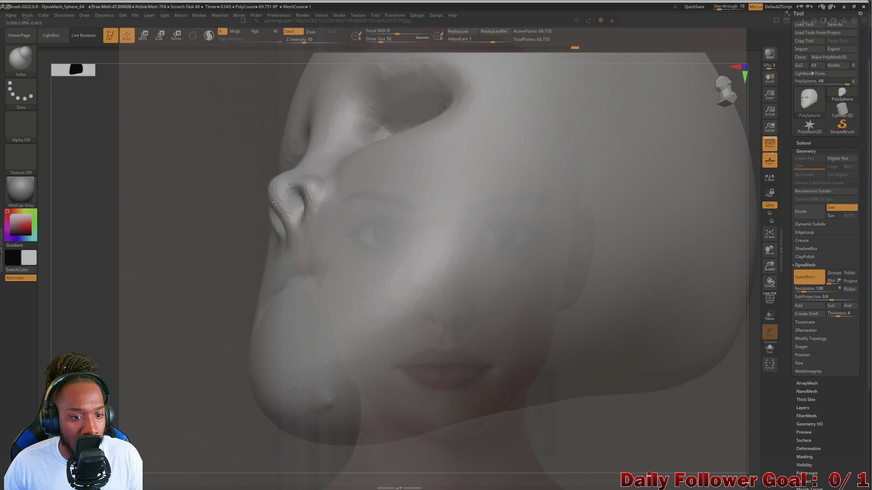
{"action": "mouse_move", "coordinate": [149, 235]}
{"action": "left_mouse_down"}
{"action": "mouse_move", "coordinate": [84, 238]}
{"action": "mouse_move", "coordinate": [70, 249]}
{"action": "left_mouse_up"}
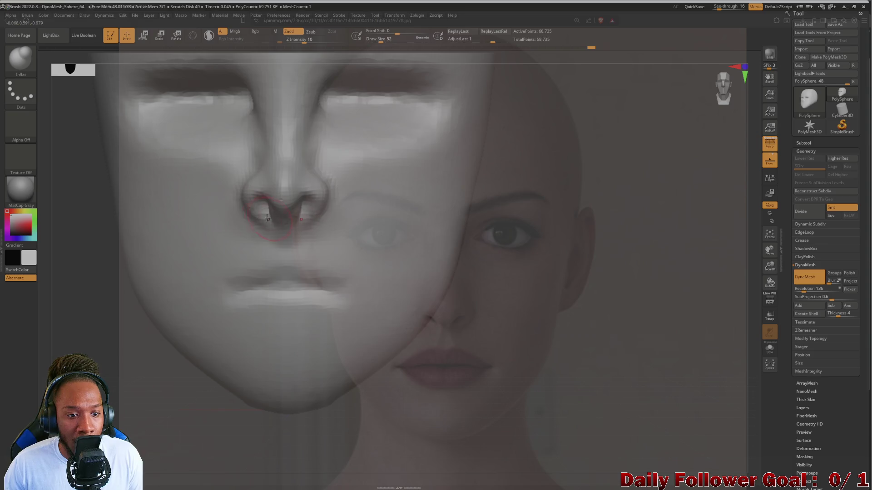
{"action": "key", "text": "shift"}
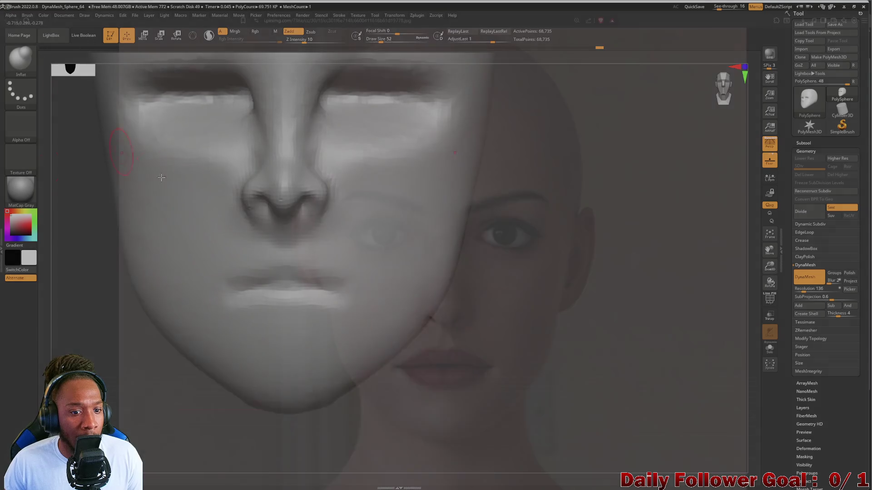
{"action": "key", "text": "shift"}
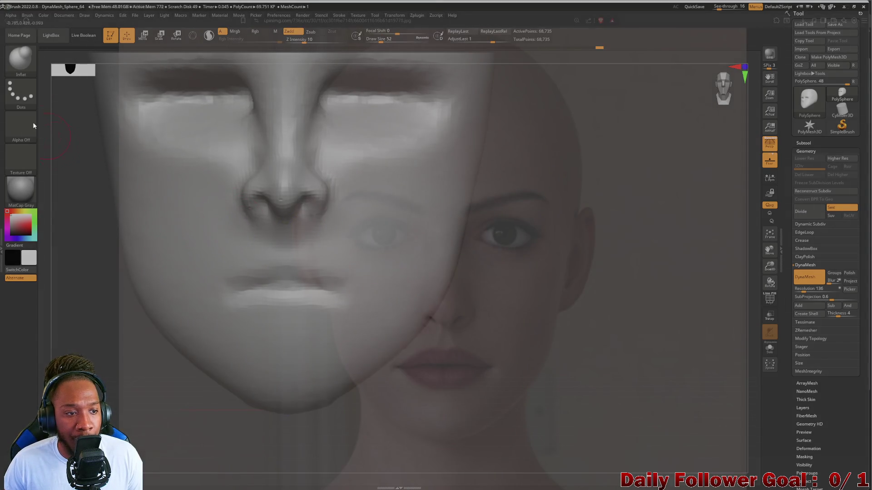
Pull the nose slightly outward with Move Topological, checking from the side
{"action": "key", "text": "b"}
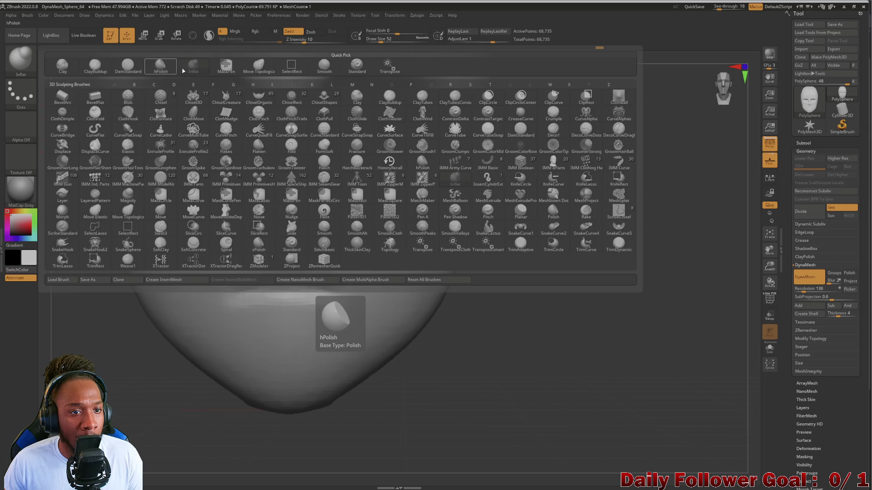
{"action": "left_click", "coordinate": [259, 66]}
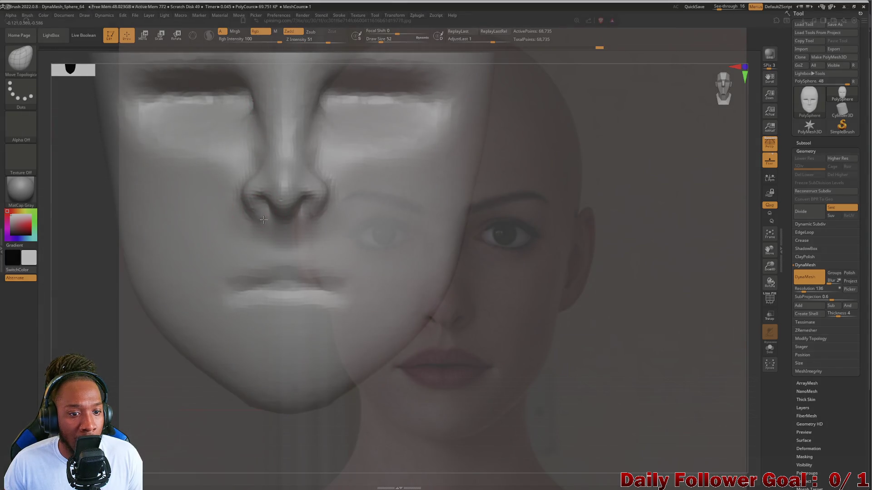
{"action": "mouse_move", "coordinate": [129, 308]}
{"action": "left_mouse_down"}
{"action": "mouse_move", "coordinate": [52, 255]}
{"action": "mouse_move", "coordinate": [51, 279]}
{"action": "mouse_move", "coordinate": [78, 287]}
{"action": "left_mouse_up"}
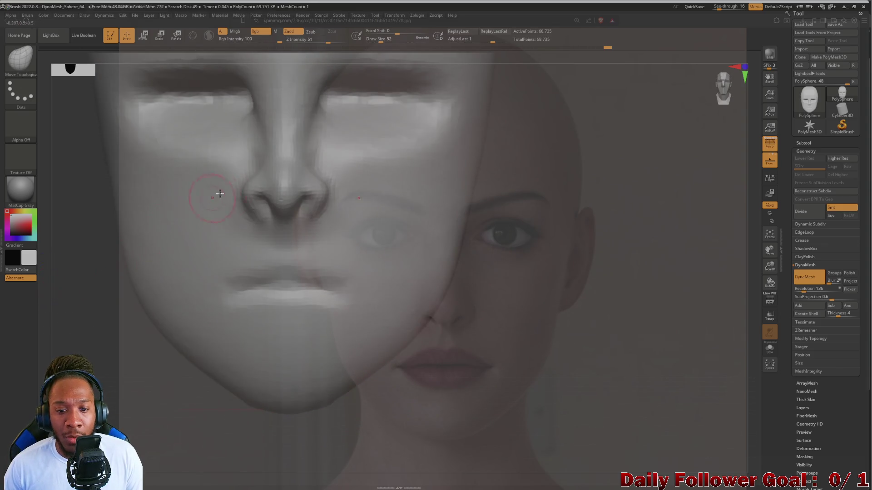
{"action": "key", "text": "shift"}
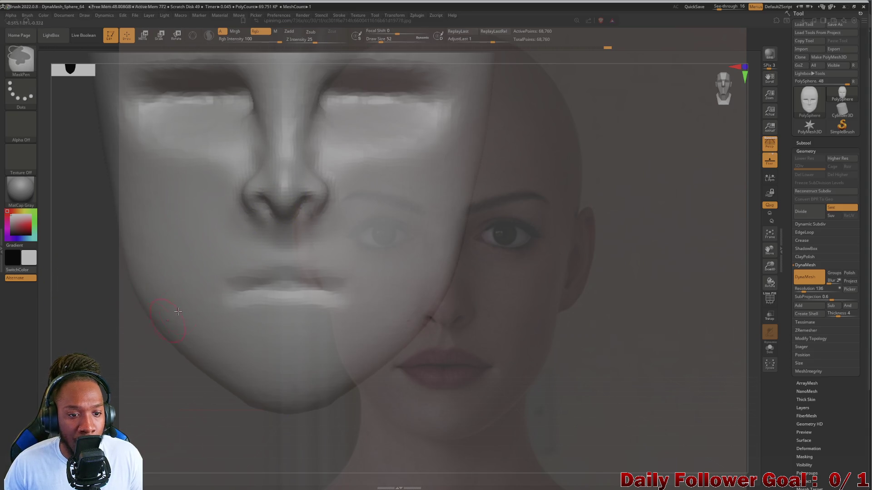
{"action": "left_click_drag", "start_coordinate": [102, 305], "coordinate": [53, 311]}
{"action": "mouse_move", "coordinate": [163, 232]}
{"action": "left_mouse_down", "text": "shift"}
{"action": "mouse_move", "coordinate": [84, 282]}
{"action": "mouse_move", "coordinate": [74, 300]}
{"action": "mouse_move", "coordinate": [47, 288]}
{"action": "mouse_move", "coordinate": [182, 212]}
{"action": "left_mouse_up", "text": "shift"}
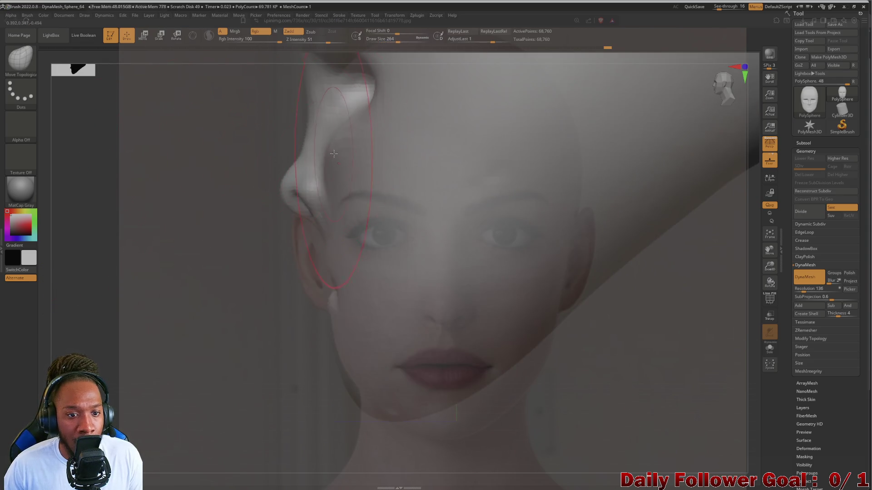
{"action": "left_click_drag", "start_coordinate": [295, 162], "coordinate": [281, 169]}
{"action": "mouse_move", "coordinate": [67, 282]}
{"action": "left_mouse_down"}
{"action": "mouse_move", "coordinate": [88, 288]}
{"action": "mouse_move", "coordinate": [59, 302]}
{"action": "left_mouse_up"}
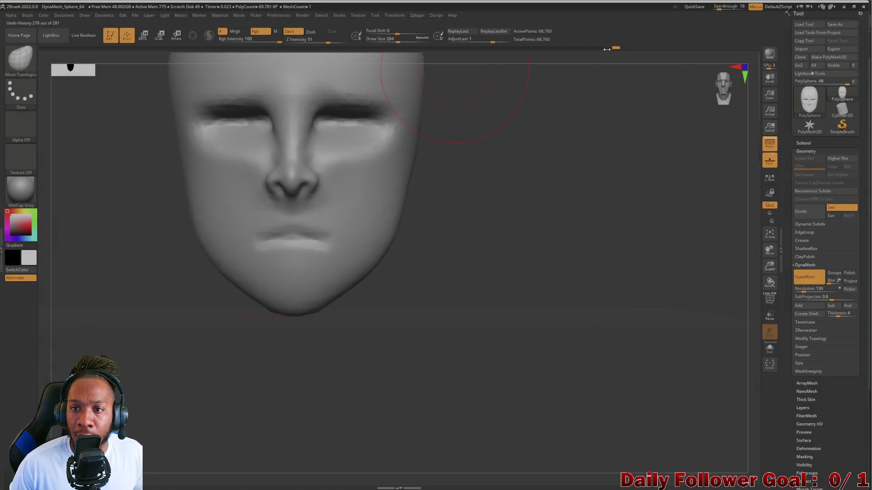
Set See-through to 0, inspect the head's side, then raise See-through again
{"action": "left_click", "coordinate": [713, 6]}
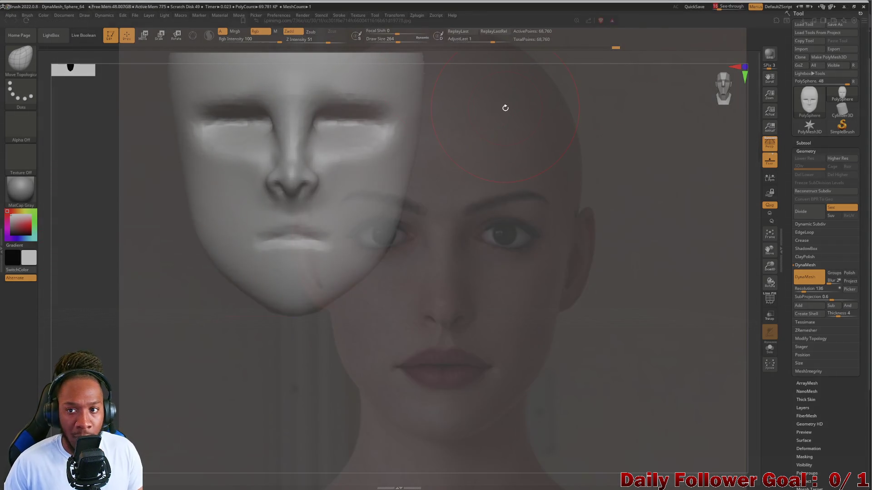
{"action": "left_click_drag", "start_coordinate": [727, 14], "coordinate": [699, 9]}
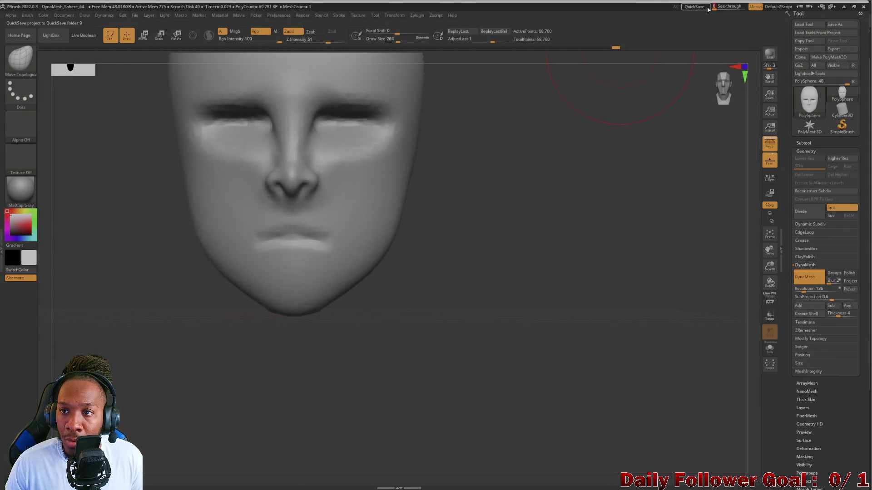
{"action": "mouse_move", "coordinate": [549, 200]}
{"action": "left_mouse_down"}
{"action": "mouse_move", "coordinate": [89, 325]}
{"action": "mouse_move", "coordinate": [97, 321]}
{"action": "mouse_move", "coordinate": [110, 356]}
{"action": "mouse_move", "coordinate": [105, 317]}
{"action": "mouse_move", "coordinate": [126, 356]}
{"action": "mouse_move", "coordinate": [89, 283]}
{"action": "mouse_move", "coordinate": [95, 317]}
{"action": "mouse_move", "coordinate": [93, 268]}
{"action": "mouse_move", "coordinate": [121, 381]}
{"action": "mouse_move", "coordinate": [136, 391]}
{"action": "mouse_move", "coordinate": [93, 399]}
{"action": "left_mouse_up"}
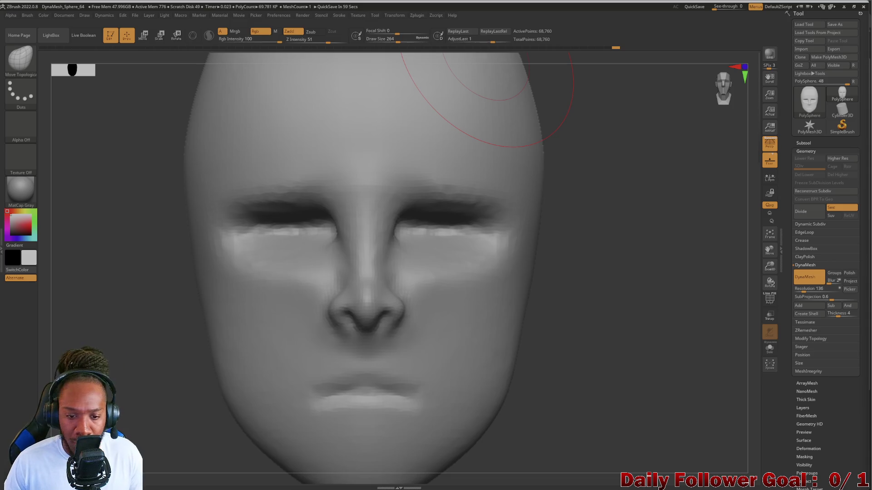
{"action": "mouse_move", "coordinate": [132, 395]}
{"action": "left_mouse_down", "text": "shift"}
{"action": "mouse_move", "coordinate": [154, 388]}
{"action": "mouse_move", "coordinate": [122, 384]}
{"action": "mouse_move", "coordinate": [145, 387]}
{"action": "mouse_move", "coordinate": [126, 389]}
{"action": "mouse_move", "coordinate": [132, 350]}
{"action": "mouse_move", "coordinate": [125, 379]}
{"action": "mouse_move", "coordinate": [116, 363]}
{"action": "mouse_move", "coordinate": [119, 383]}
{"action": "left_mouse_up", "text": "shift"}
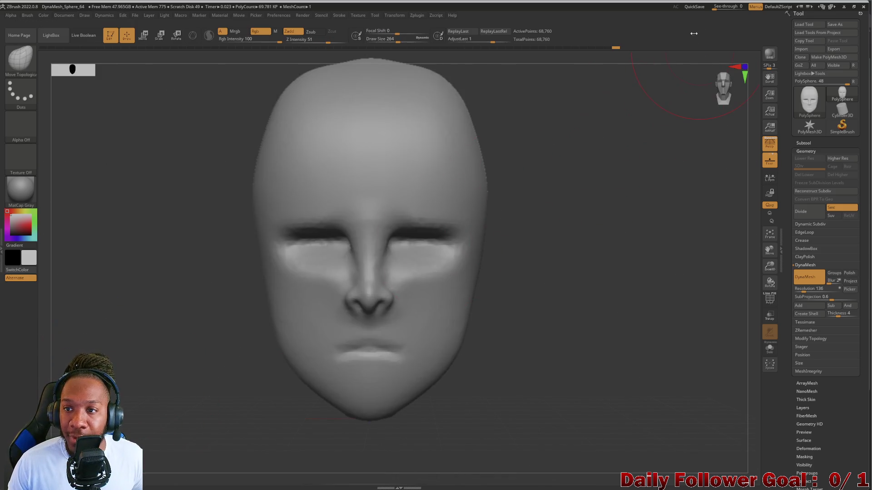
{"action": "left_click_drag", "start_coordinate": [715, 6], "coordinate": [735, 7]}
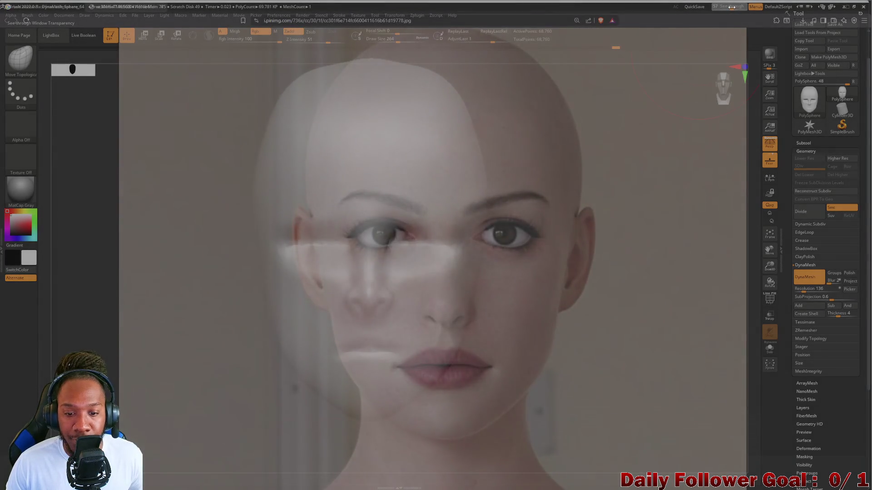
Align the model with the reference, smooth features at Draw Size 248, then set See-through to 0
{"action": "mouse_move", "coordinate": [251, 360]}
{"action": "left_mouse_down"}
{"action": "mouse_move", "coordinate": [269, 361]}
{"action": "mouse_move", "coordinate": [254, 364]}
{"action": "mouse_move", "coordinate": [264, 398]}
{"action": "mouse_move", "coordinate": [217, 395]}
{"action": "mouse_move", "coordinate": [247, 398]}
{"action": "mouse_move", "coordinate": [248, 390]}
{"action": "mouse_move", "coordinate": [248, 404]}
{"action": "mouse_move", "coordinate": [237, 407]}
{"action": "left_mouse_up"}
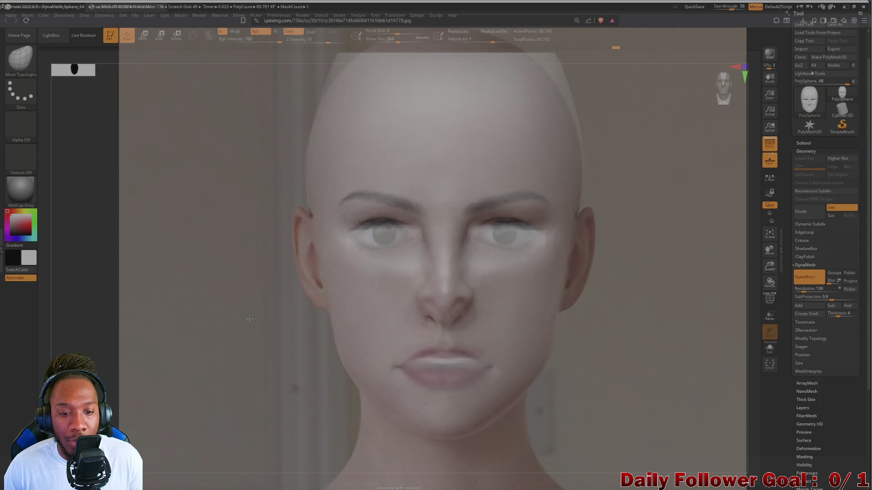
{"action": "key", "text": "shift"}
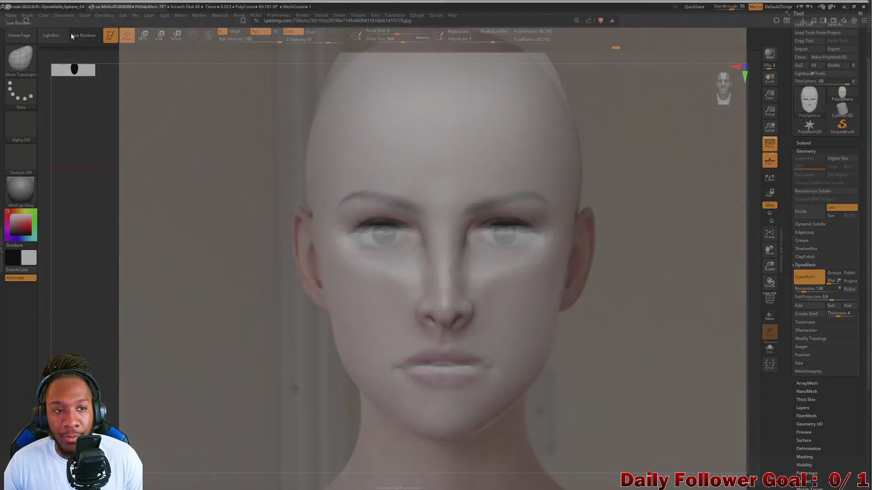
{"action": "key", "text": "bracketleft"}
{"action": "key", "text": "bracketleft"}
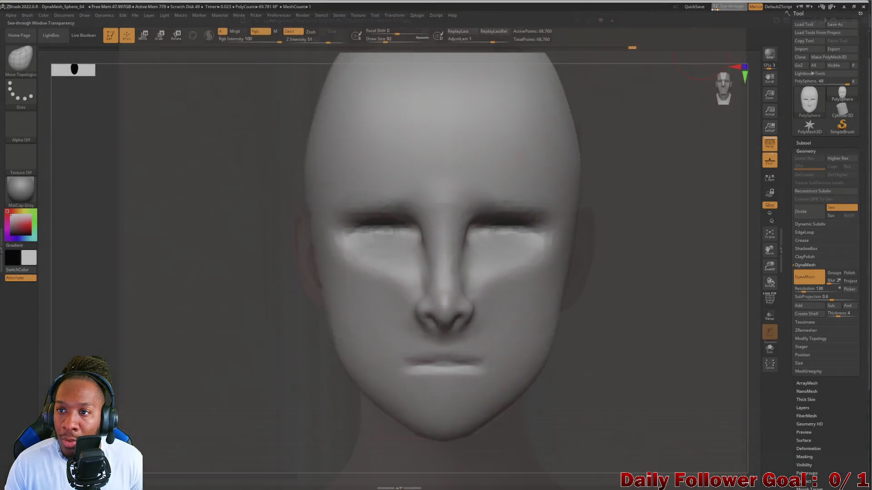
{"action": "left_click_drag", "start_coordinate": [715, 8], "coordinate": [712, 8]}
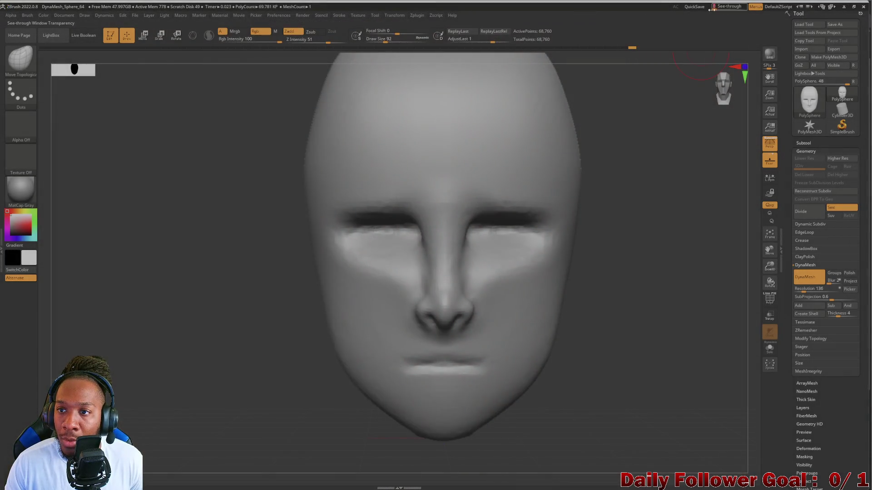
Append a Sphere3D subtool, PM3D_Sphere3D1, and select it for editing
{"action": "left_click", "coordinate": [803, 143]}
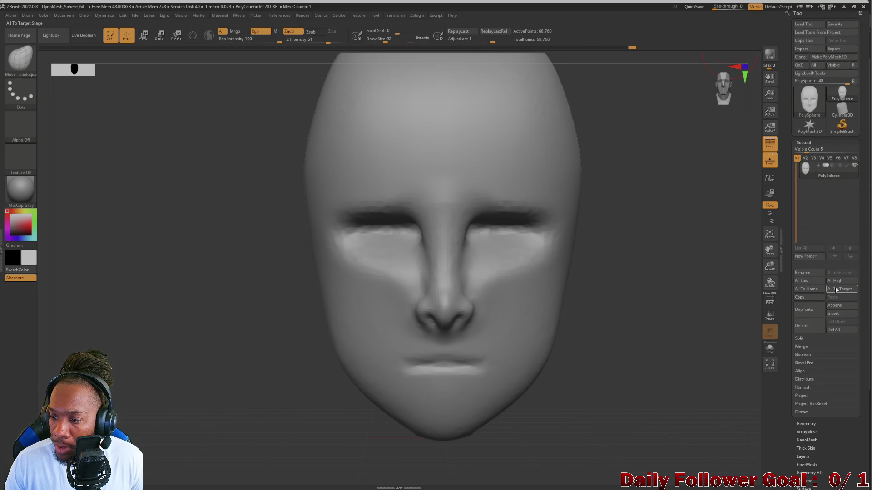
{"action": "left_click", "coordinate": [836, 307]}
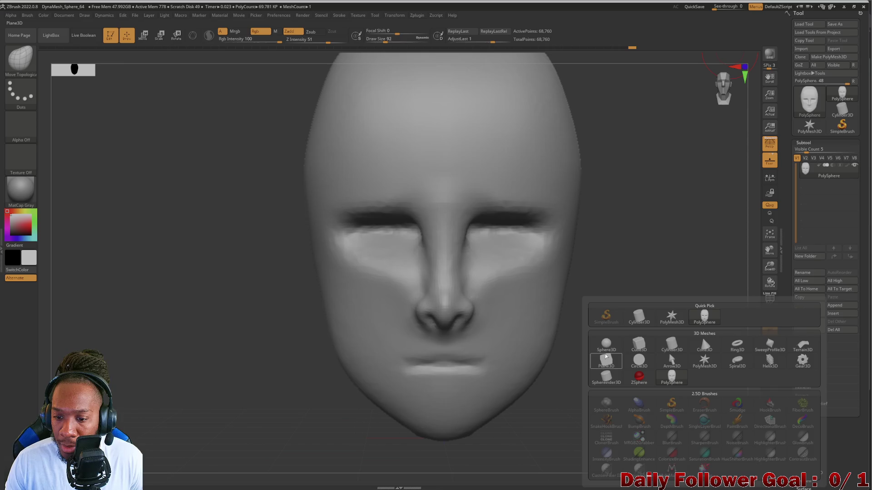
{"action": "left_click", "coordinate": [604, 344]}
{"action": "left_click", "coordinate": [840, 190]}
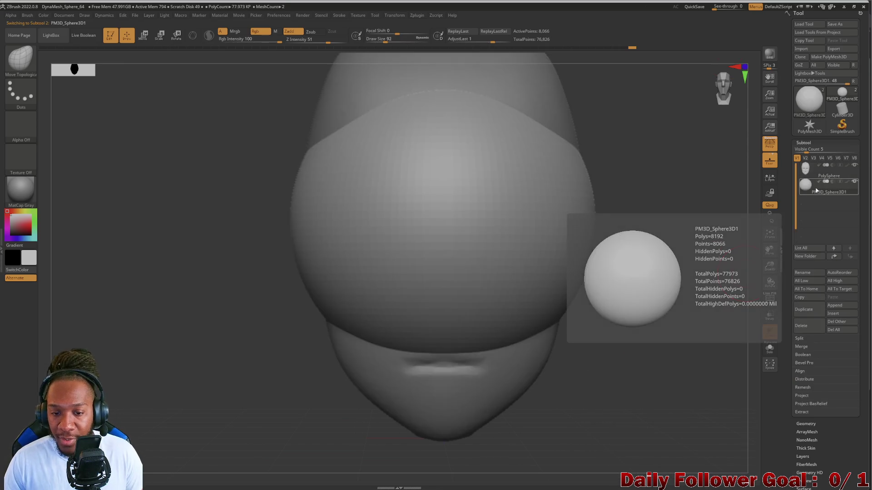
{"action": "mouse_move", "coordinate": [185, 273]}
{"action": "left_mouse_down"}
{"action": "mouse_move", "coordinate": [140, 327]}
{"action": "mouse_move", "coordinate": [175, 414]}
{"action": "mouse_move", "coordinate": [191, 422]}
{"action": "mouse_move", "coordinate": [235, 348]}
{"action": "mouse_move", "coordinate": [229, 412]}
{"action": "mouse_move", "coordinate": [214, 444]}
{"action": "mouse_move", "coordinate": [195, 404]}
{"action": "mouse_move", "coordinate": [162, 102]}
{"action": "left_mouse_up"}
Move the sphere down and away from the head with Transpose Move
{"action": "left_click", "coordinate": [143, 34]}
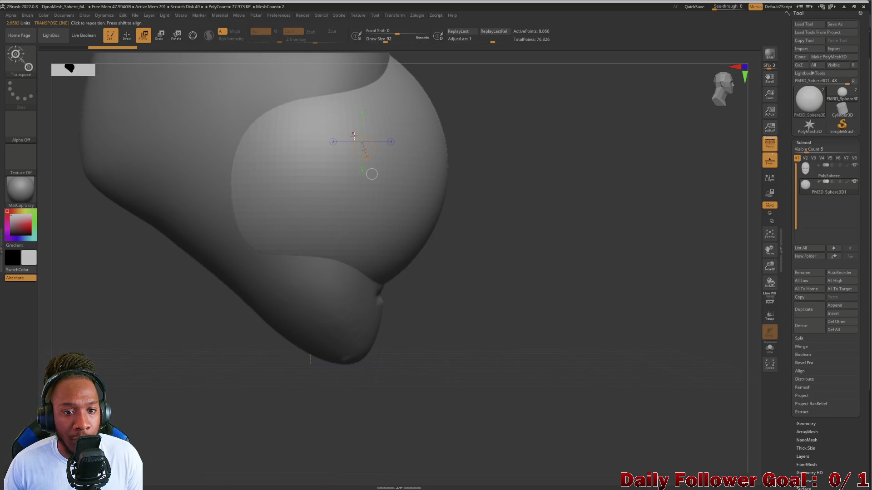
{"action": "mouse_move", "coordinate": [222, 349]}
{"action": "left_mouse_down"}
{"action": "mouse_move", "coordinate": [204, 347]}
{"action": "mouse_move", "coordinate": [213, 402]}
{"action": "left_mouse_up"}
{"action": "mouse_move", "coordinate": [353, 300]}
{"action": "left_mouse_down"}
{"action": "mouse_move", "coordinate": [337, 366]}
{"action": "mouse_move", "coordinate": [435, 339]}
{"action": "mouse_move", "coordinate": [399, 291]}
{"action": "left_mouse_up"}
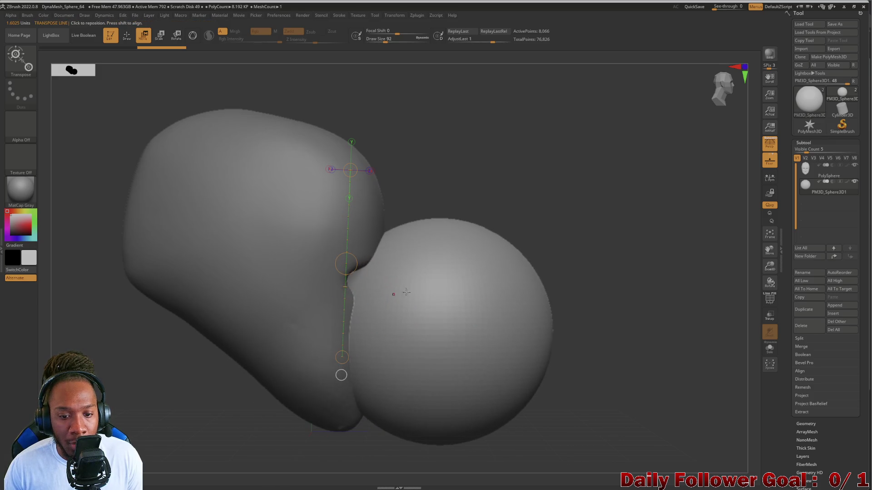
{"action": "mouse_move", "coordinate": [579, 343]}
{"action": "left_mouse_down"}
{"action": "mouse_move", "coordinate": [477, 345]}
{"action": "mouse_move", "coordinate": [523, 336]}
{"action": "mouse_move", "coordinate": [413, 349]}
{"action": "left_mouse_up"}
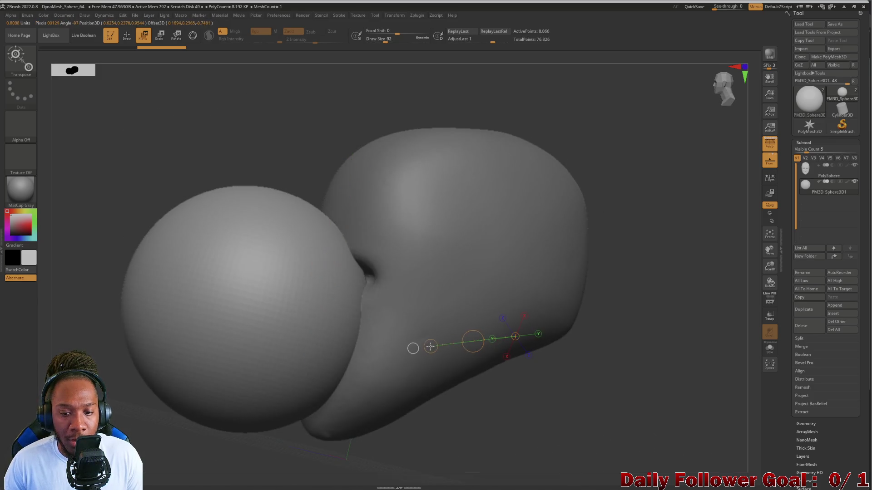
{"action": "mouse_move", "coordinate": [435, 432]}
{"action": "left_mouse_down"}
{"action": "mouse_move", "coordinate": [356, 412]}
{"action": "mouse_move", "coordinate": [444, 400]}
{"action": "mouse_move", "coordinate": [269, 346]}
{"action": "left_mouse_up"}
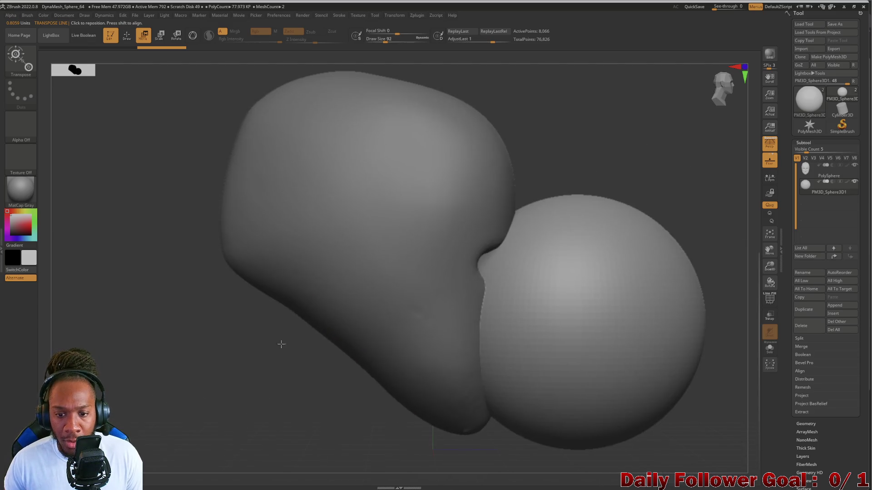
{"action": "mouse_move", "coordinate": [421, 413]}
{"action": "left_mouse_down"}
{"action": "mouse_move", "coordinate": [346, 432]}
{"action": "mouse_move", "coordinate": [418, 381]}
{"action": "mouse_move", "coordinate": [347, 415]}
{"action": "mouse_move", "coordinate": [325, 412]}
{"action": "mouse_move", "coordinate": [356, 426]}
{"action": "mouse_move", "coordinate": [353, 405]}
{"action": "mouse_move", "coordinate": [383, 410]}
{"action": "mouse_move", "coordinate": [493, 312]}
{"action": "mouse_move", "coordinate": [337, 300]}
{"action": "left_mouse_up"}
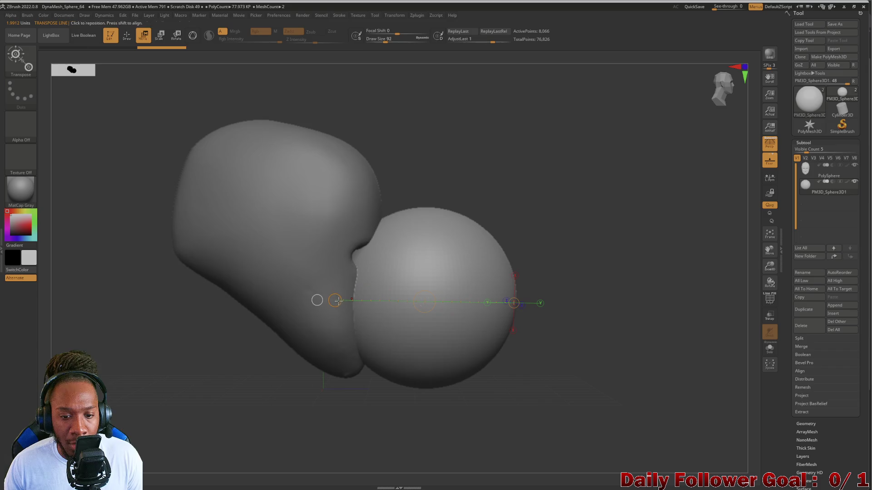
Scale the sphere down to a small ball beside the nose
{"action": "left_click", "coordinate": [160, 35]}
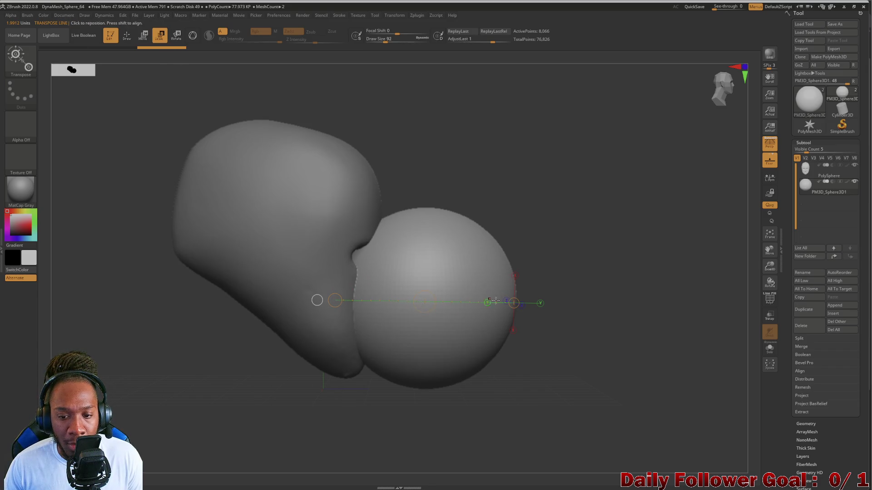
{"action": "left_click_drag", "start_coordinate": [515, 303], "coordinate": [482, 303]}
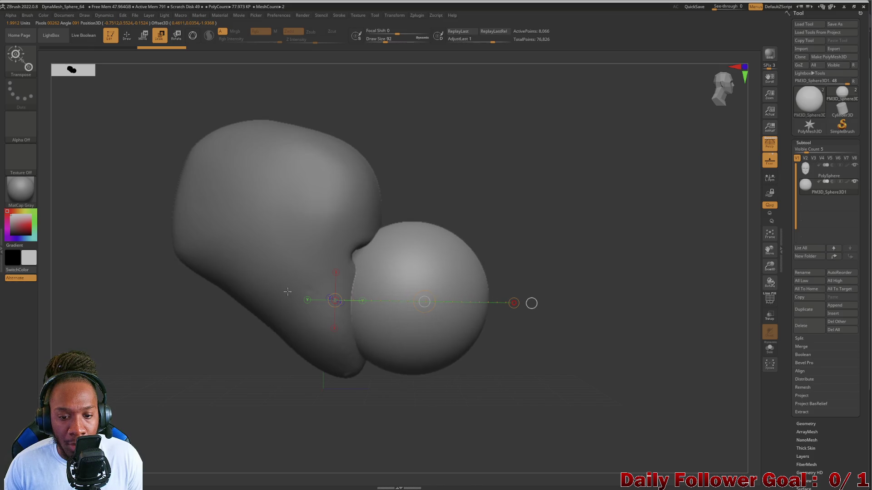
{"action": "mouse_move", "coordinate": [424, 301]}
{"action": "left_mouse_down"}
{"action": "mouse_move", "coordinate": [502, 301]}
{"action": "mouse_move", "coordinate": [457, 305]}
{"action": "left_mouse_up"}
{"action": "mouse_move", "coordinate": [514, 303]}
{"action": "left_mouse_down"}
{"action": "mouse_move", "coordinate": [487, 302]}
{"action": "mouse_move", "coordinate": [512, 232]}
{"action": "left_mouse_up"}
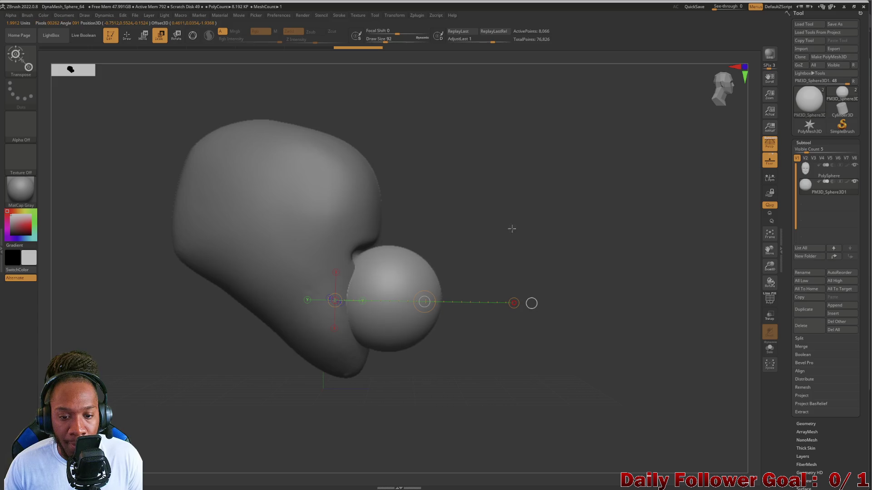
{"action": "left_click_drag", "start_coordinate": [520, 344], "coordinate": [427, 316]}
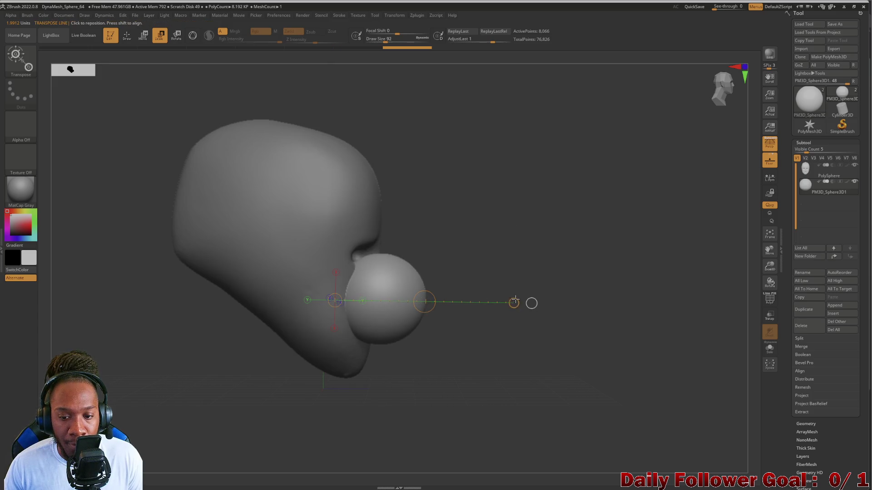
{"action": "left_click_drag", "start_coordinate": [504, 303], "coordinate": [491, 302]}
{"action": "mouse_move", "coordinate": [238, 362]}
{"action": "left_mouse_down"}
{"action": "mouse_move", "coordinate": [214, 363]}
{"action": "mouse_move", "coordinate": [264, 244]}
{"action": "left_mouse_up"}
{"action": "left_click", "coordinate": [144, 42]}
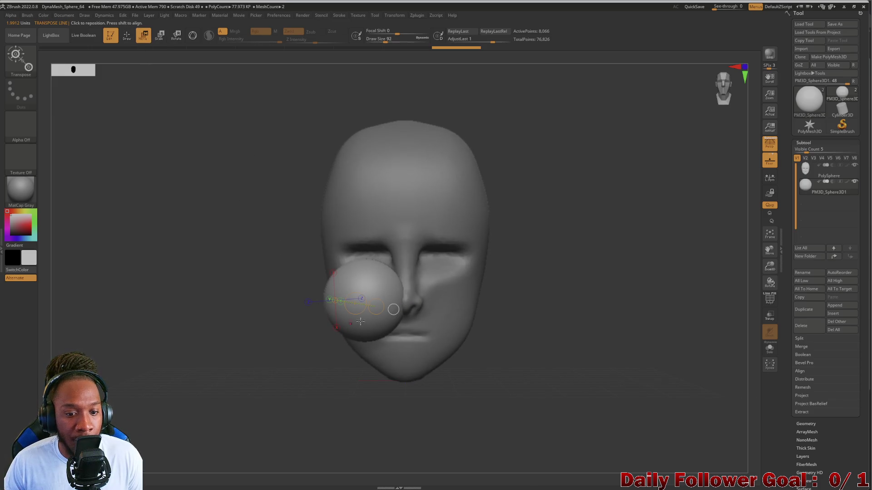
Move the sphere to just below the nose and lay a Transpose line across it
{"action": "mouse_move", "coordinate": [357, 304]}
{"action": "left_mouse_down"}
{"action": "mouse_move", "coordinate": [400, 337]}
{"action": "mouse_move", "coordinate": [394, 371]}
{"action": "mouse_move", "coordinate": [398, 354]}
{"action": "mouse_move", "coordinate": [441, 352]}
{"action": "mouse_move", "coordinate": [389, 357]}
{"action": "left_mouse_up"}
{"action": "mouse_move", "coordinate": [259, 347]}
{"action": "right_mouse_down", "text": "ctrl"}
{"action": "mouse_move", "coordinate": [267, 419]}
{"action": "mouse_move", "coordinate": [210, 303]}
{"action": "mouse_move", "coordinate": [234, 333]}
{"action": "right_mouse_up", "text": "ctrl"}
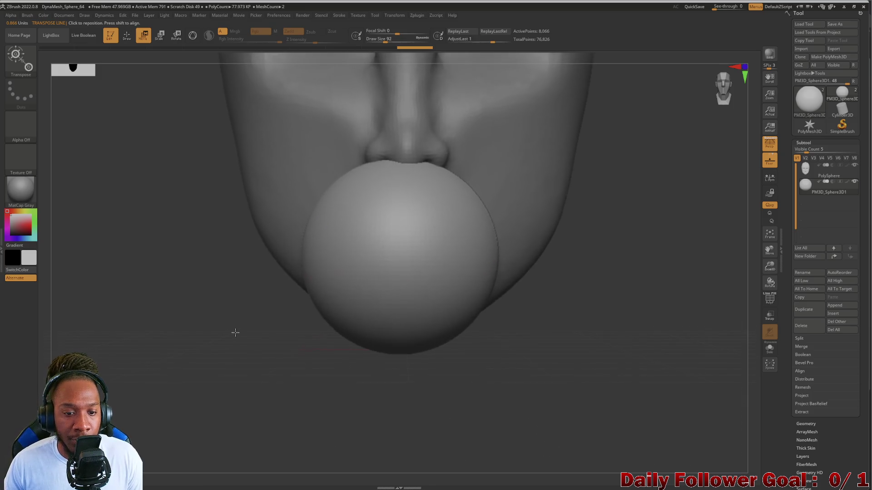
{"action": "left_click_drag", "start_coordinate": [302, 258], "coordinate": [506, 262]}
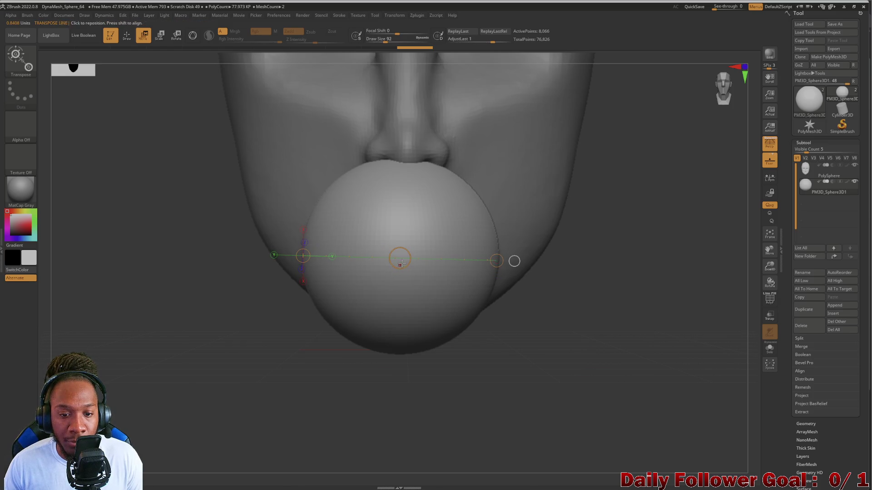
{"action": "mouse_move", "coordinate": [261, 344]}
{"action": "left_mouse_down"}
{"action": "mouse_move", "coordinate": [285, 349]}
{"action": "mouse_move", "coordinate": [304, 375]}
{"action": "mouse_move", "coordinate": [265, 377]}
{"action": "mouse_move", "coordinate": [285, 374]}
{"action": "left_mouse_up"}
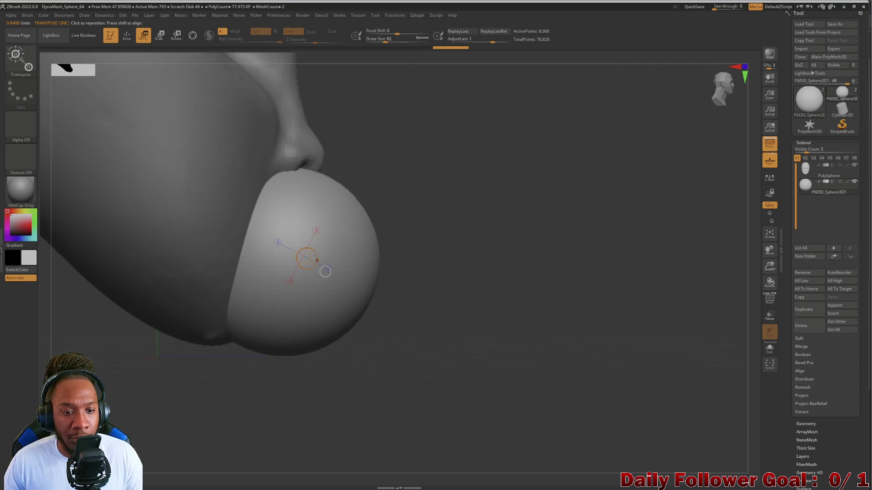
Scale the sphere up over the lower face, undoing the trial shrinks
{"action": "key", "text": "e"}
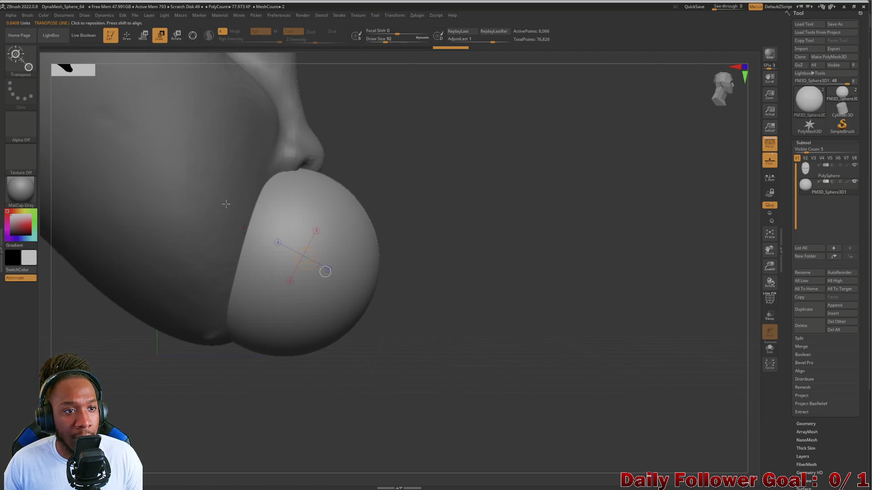
{"action": "left_click", "coordinate": [224, 246]}
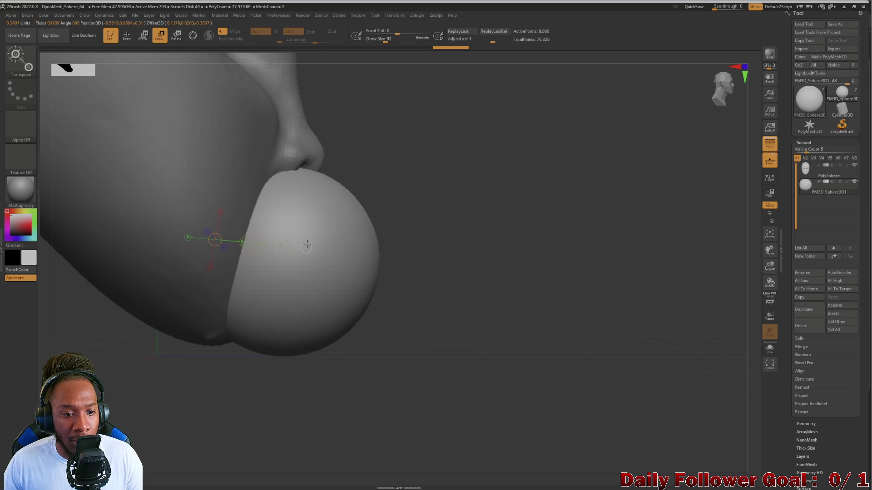
{"action": "left_click_drag", "start_coordinate": [382, 261], "coordinate": [391, 239]}
{"action": "left_click_drag", "start_coordinate": [208, 239], "coordinate": [258, 246]}
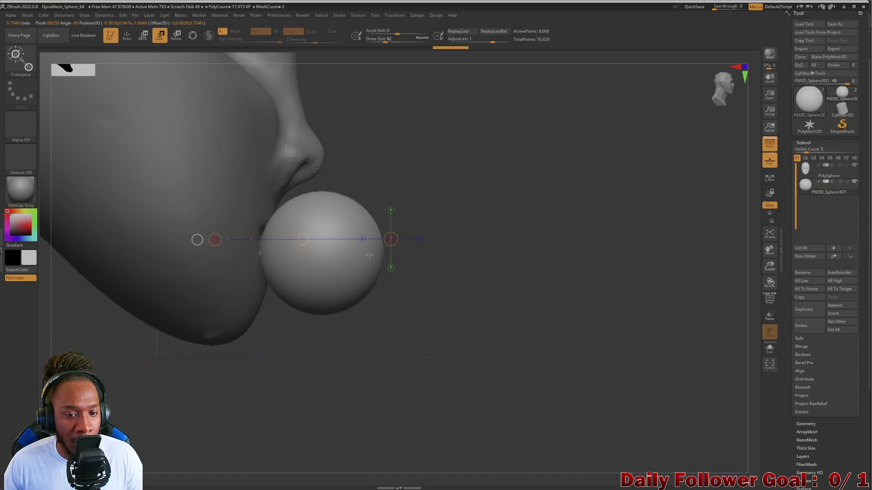
{"action": "key", "text": "ctrl+z"}
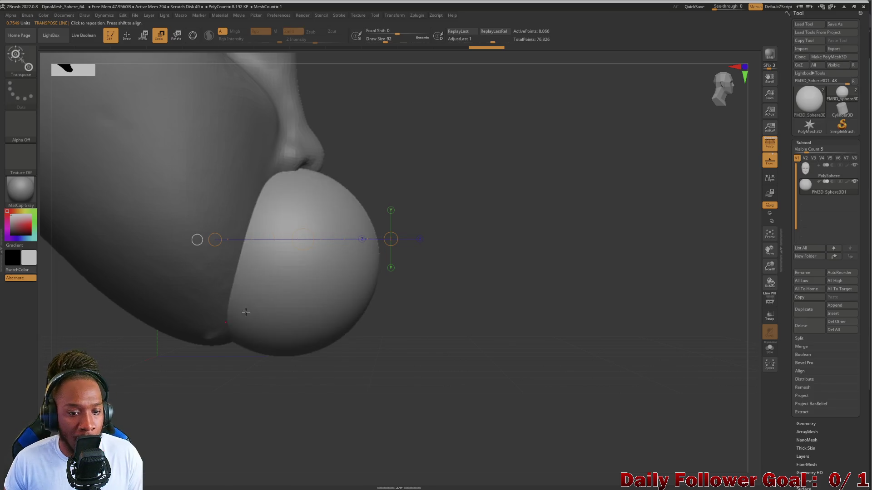
{"action": "left_click_drag", "start_coordinate": [391, 239], "coordinate": [298, 256]}
{"action": "key", "text": "ctrl+z"}
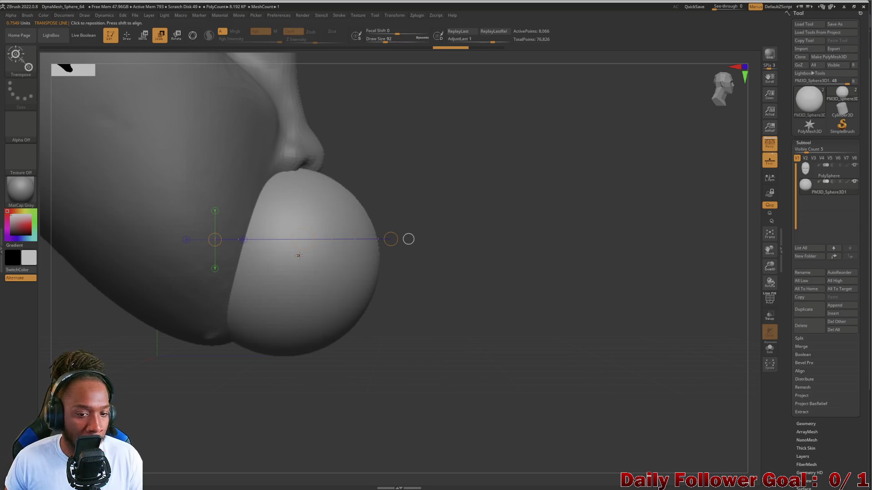
{"action": "key", "text": "ctrl+z"}
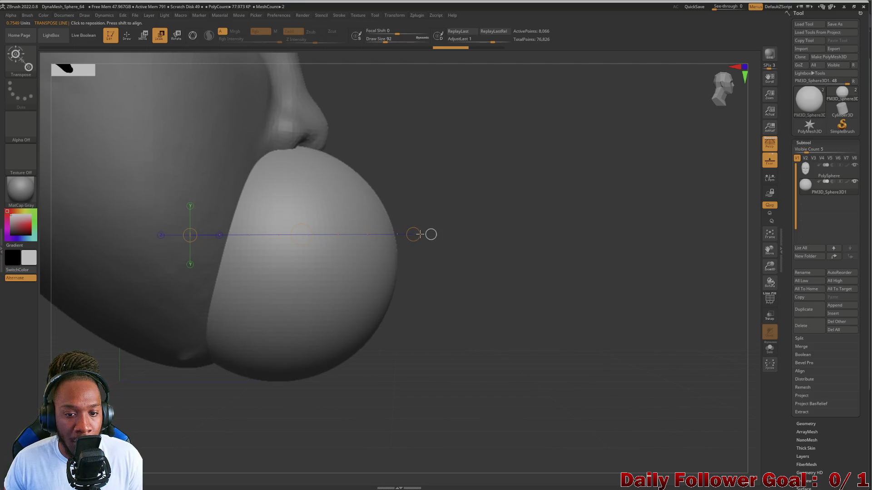
{"action": "left_click_drag", "start_coordinate": [418, 235], "coordinate": [414, 244]}
{"action": "left_click_drag", "start_coordinate": [299, 236], "coordinate": [304, 173]}
{"action": "key", "text": "f"}
{"action": "right_click_drag", "start_coordinate": [429, 294], "coordinate": [299, 267]}
{"action": "mouse_move", "coordinate": [179, 313]}
{"action": "right_mouse_down"}
{"action": "mouse_move", "coordinate": [179, 356]}
{"action": "mouse_move", "coordinate": [189, 327]}
{"action": "mouse_move", "coordinate": [164, 325]}
{"action": "mouse_move", "coordinate": [193, 321]}
{"action": "right_mouse_up"}
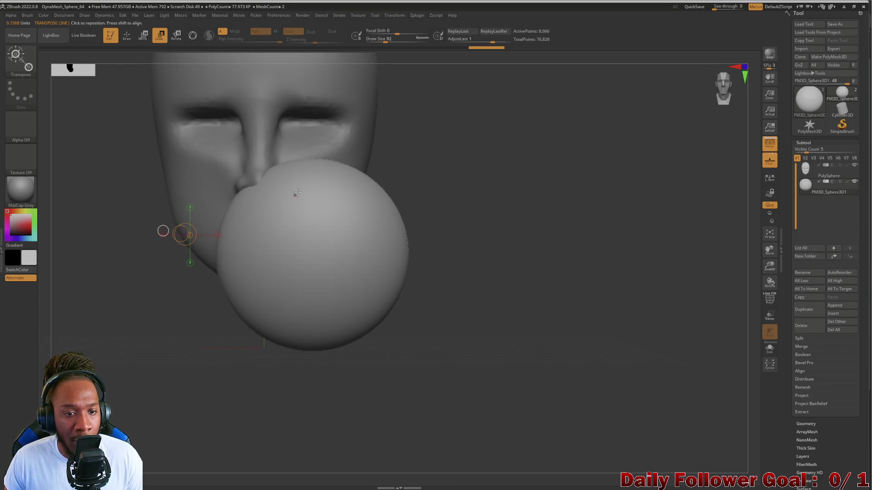
Squash the sphere into a narrow, tall egg along a vertical Transpose line
{"action": "left_click_drag", "start_coordinate": [317, 159], "coordinate": [317, 334], "text": "shift"}
{"action": "mouse_move", "coordinate": [315, 240]}
{"action": "left_mouse_down"}
{"action": "mouse_move", "coordinate": [322, 207]}
{"action": "mouse_move", "coordinate": [317, 236]}
{"action": "left_mouse_up"}
{"action": "mouse_move", "coordinate": [191, 273]}
{"action": "right_mouse_down"}
{"action": "mouse_move", "coordinate": [145, 278]}
{"action": "mouse_move", "coordinate": [169, 277]}
{"action": "right_mouse_up"}
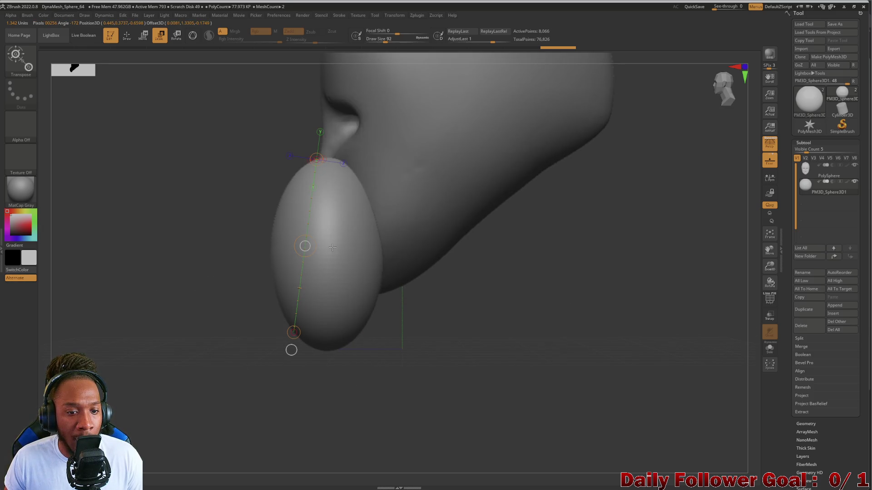
{"action": "mouse_move", "coordinate": [304, 246]}
{"action": "left_mouse_down"}
{"action": "mouse_move", "coordinate": [249, 245]}
{"action": "mouse_move", "coordinate": [395, 253]}
{"action": "mouse_move", "coordinate": [287, 221]}
{"action": "mouse_move", "coordinate": [301, 199]}
{"action": "left_mouse_up"}
{"action": "left_click_drag", "start_coordinate": [326, 164], "coordinate": [344, 301]}
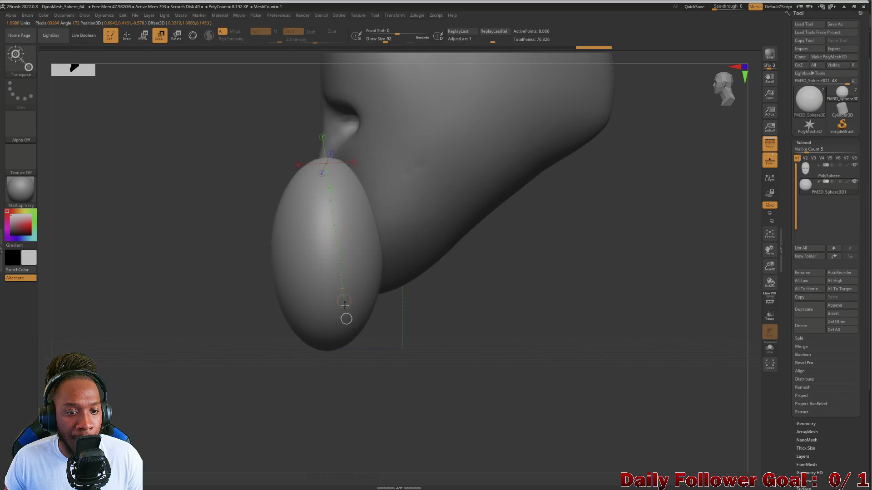
{"action": "left_click_drag", "start_coordinate": [327, 334], "coordinate": [328, 345]}
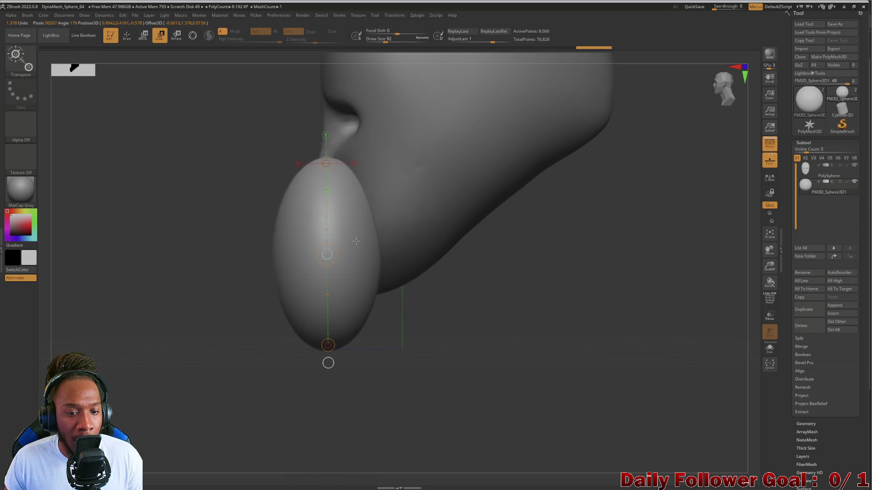
{"action": "mouse_move", "coordinate": [327, 255]}
{"action": "left_mouse_down"}
{"action": "mouse_move", "coordinate": [339, 255]}
{"action": "mouse_move", "coordinate": [308, 217]}
{"action": "left_mouse_up"}
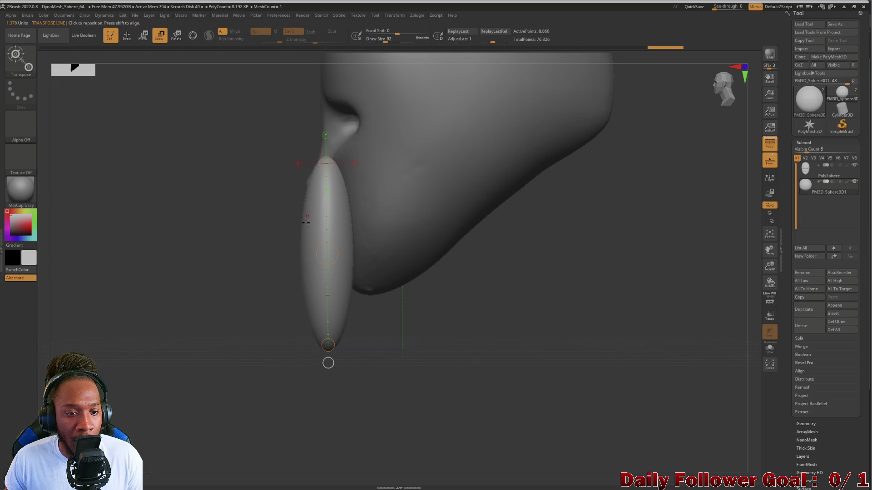
{"action": "left_click_drag", "start_coordinate": [328, 251], "coordinate": [291, 251]}
{"action": "mouse_move", "coordinate": [195, 251]}
{"action": "left_mouse_down"}
{"action": "mouse_move", "coordinate": [182, 299]}
{"action": "mouse_move", "coordinate": [191, 298]}
{"action": "left_mouse_up"}
Rescale the egg along a horizontal Transpose line into a rounder, mouth-sized disc
{"action": "left_click_drag", "start_coordinate": [278, 254], "coordinate": [349, 250], "text": "shift"}
{"action": "mouse_move", "coordinate": [276, 249]}
{"action": "left_mouse_down"}
{"action": "mouse_move", "coordinate": [259, 248]}
{"action": "mouse_move", "coordinate": [292, 251]}
{"action": "mouse_move", "coordinate": [259, 249]}
{"action": "left_mouse_up"}
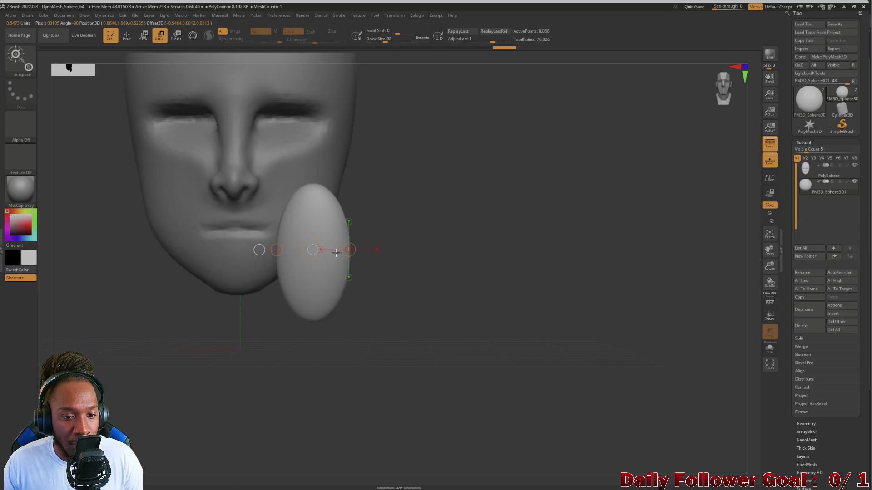
{"action": "left_click_drag", "start_coordinate": [348, 249], "coordinate": [366, 249]}
{"action": "mouse_move", "coordinate": [421, 262]}
{"action": "left_mouse_down"}
{"action": "mouse_move", "coordinate": [430, 260]}
{"action": "mouse_move", "coordinate": [391, 271]}
{"action": "mouse_move", "coordinate": [355, 245]}
{"action": "left_mouse_up"}
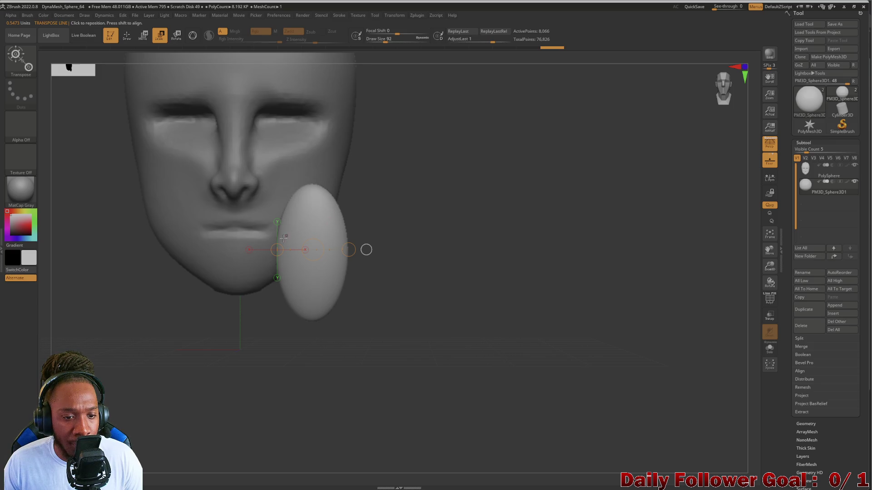
{"action": "left_click_drag", "start_coordinate": [279, 249], "coordinate": [289, 238]}
{"action": "left_click_drag", "start_coordinate": [348, 242], "coordinate": [347, 240]}
{"action": "mouse_move", "coordinate": [278, 238]}
{"action": "left_mouse_down"}
{"action": "mouse_move", "coordinate": [271, 248]}
{"action": "mouse_move", "coordinate": [340, 236]}
{"action": "mouse_move", "coordinate": [349, 208]}
{"action": "mouse_move", "coordinate": [346, 232]}
{"action": "mouse_move", "coordinate": [307, 243]}
{"action": "mouse_move", "coordinate": [424, 241]}
{"action": "mouse_move", "coordinate": [409, 240]}
{"action": "left_mouse_up"}
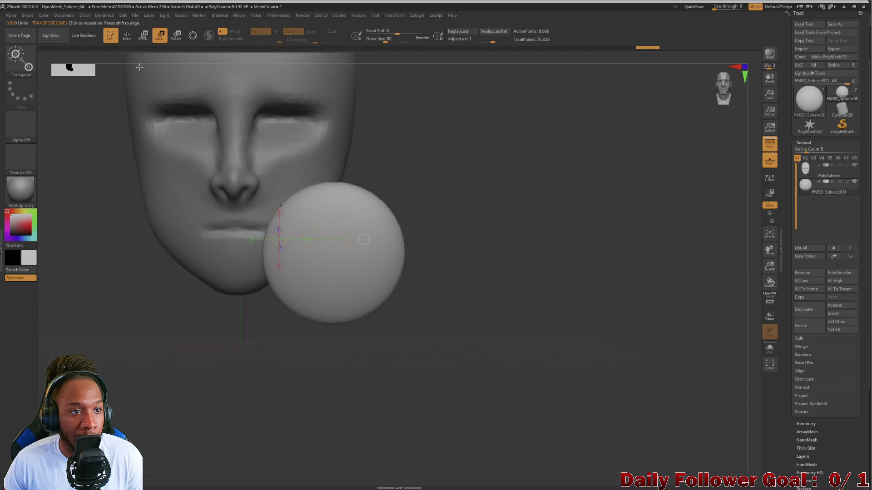
Centre the sphere on the mouth with Move transpose, checking its position from the side
{"action": "left_click", "coordinate": [143, 39]}
{"action": "left_click_drag", "start_coordinate": [312, 239], "coordinate": [220, 242]}
{"action": "mouse_move", "coordinate": [319, 292]}
{"action": "left_mouse_down"}
{"action": "mouse_move", "coordinate": [140, 311]}
{"action": "mouse_move", "coordinate": [149, 323]}
{"action": "mouse_move", "coordinate": [113, 341]}
{"action": "mouse_move", "coordinate": [130, 317]}
{"action": "mouse_move", "coordinate": [101, 318]}
{"action": "mouse_move", "coordinate": [191, 311]}
{"action": "left_mouse_up"}
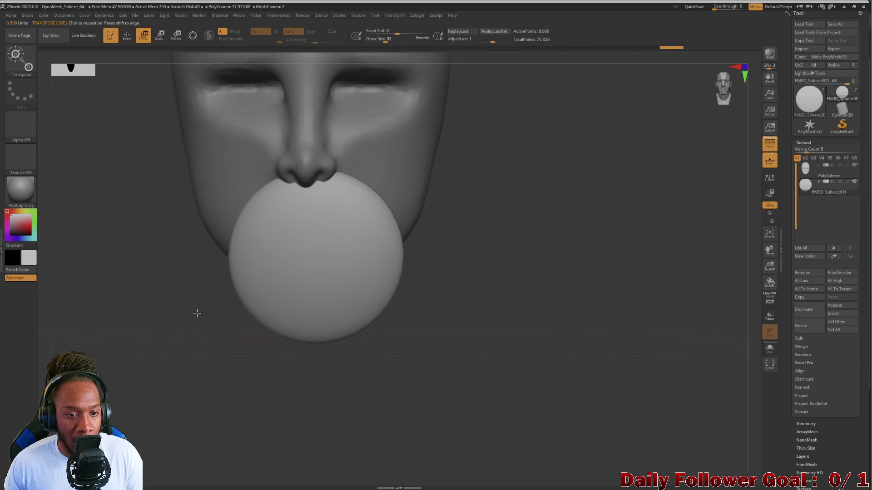
{"action": "left_click_drag", "start_coordinate": [231, 251], "coordinate": [402, 256]}
{"action": "left_click_drag", "start_coordinate": [317, 255], "coordinate": [311, 255]}
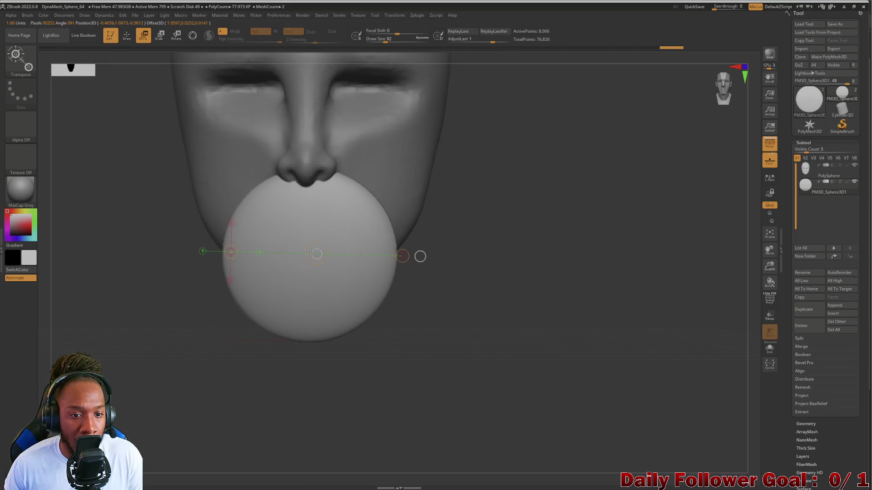
{"action": "mouse_move", "coordinate": [166, 311]}
{"action": "left_mouse_down"}
{"action": "mouse_move", "coordinate": [68, 336]}
{"action": "mouse_move", "coordinate": [166, 315]}
{"action": "left_mouse_up"}
{"action": "left_click_drag", "start_coordinate": [151, 260], "coordinate": [154, 230]}
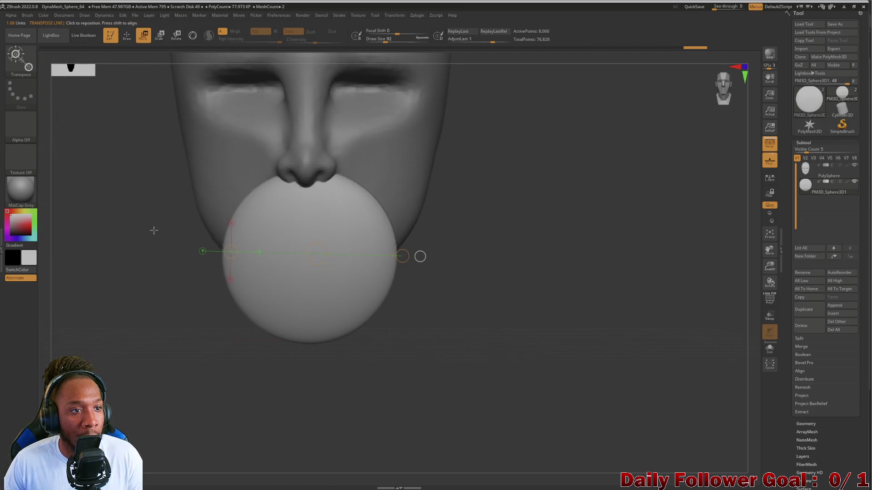
Scale the sphere down and move it up over the mouth, just under the nose
{"action": "left_click", "coordinate": [160, 37]}
{"action": "left_click_drag", "start_coordinate": [317, 253], "coordinate": [307, 264]}
{"action": "left_click_drag", "start_coordinate": [230, 252], "coordinate": [371, 293]}
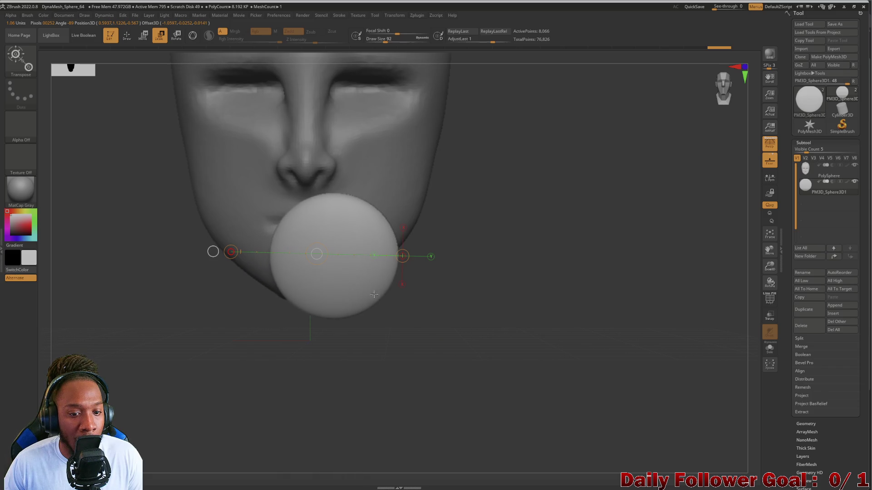
{"action": "left_click", "coordinate": [143, 40]}
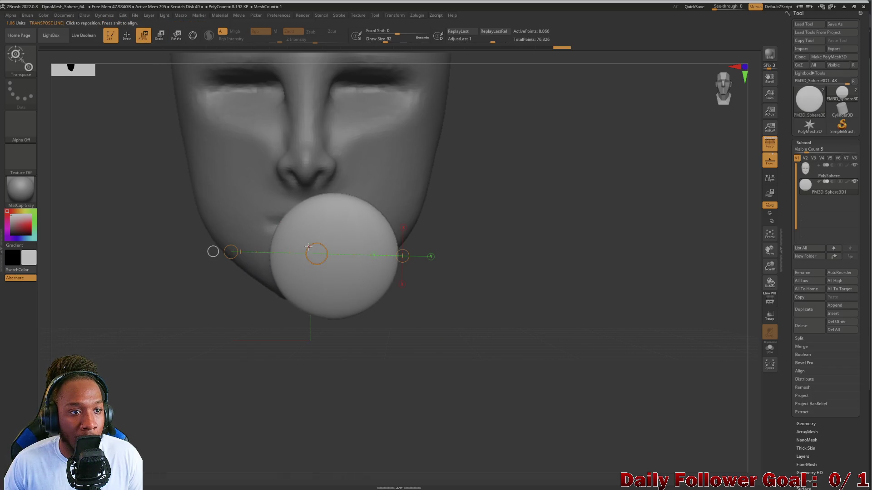
{"action": "left_click_drag", "start_coordinate": [314, 253], "coordinate": [290, 239]}
{"action": "mouse_move", "coordinate": [292, 347]}
{"action": "left_mouse_down"}
{"action": "mouse_move", "coordinate": [247, 329]}
{"action": "mouse_move", "coordinate": [222, 350]}
{"action": "mouse_move", "coordinate": [235, 316]}
{"action": "mouse_move", "coordinate": [187, 351]}
{"action": "left_mouse_up"}
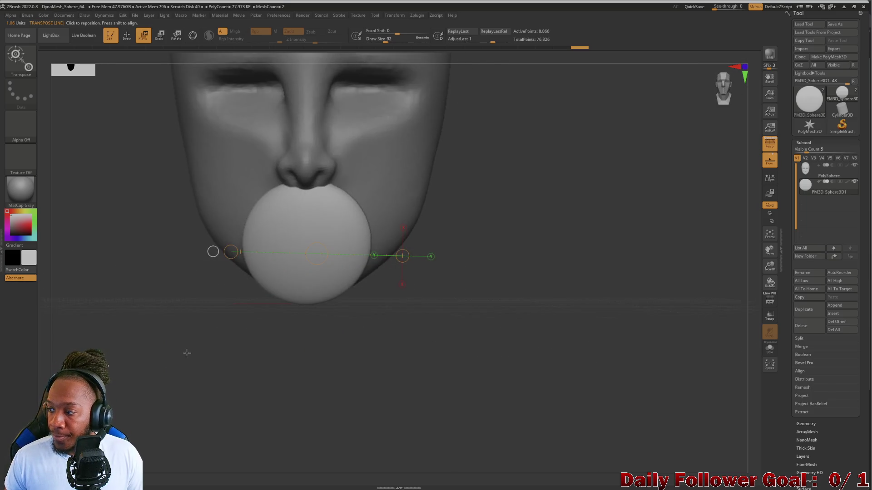
From a side profile, mask the lower part of the disc
{"action": "mouse_move", "coordinate": [180, 322]}
{"action": "left_mouse_down"}
{"action": "mouse_move", "coordinate": [206, 333]}
{"action": "mouse_move", "coordinate": [191, 383]}
{"action": "mouse_move", "coordinate": [146, 362]}
{"action": "left_mouse_up"}
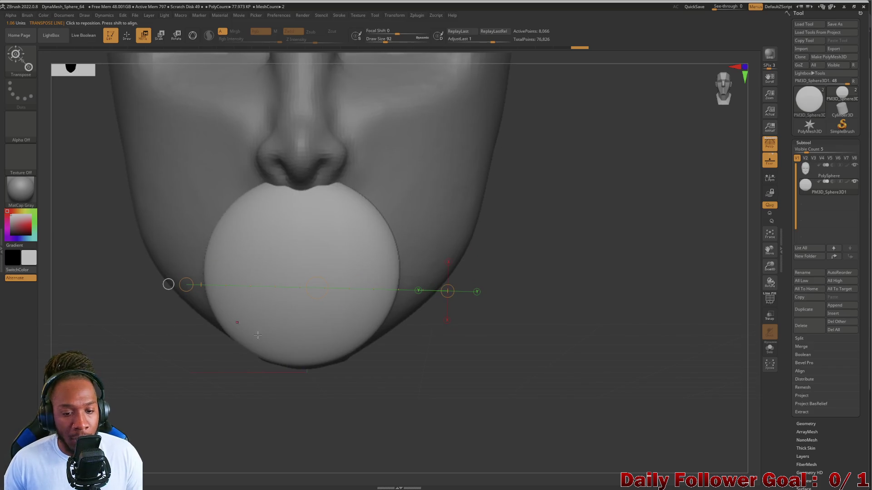
{"action": "key", "text": "ctrl"}
{"action": "mouse_move", "coordinate": [410, 388]}
{"action": "left_mouse_down", "text": "ctrl"}
{"action": "mouse_move", "coordinate": [229, 268]}
{"action": "mouse_move", "coordinate": [141, 282]}
{"action": "mouse_move", "coordinate": [168, 279]}
{"action": "left_mouse_up", "text": "ctrl"}
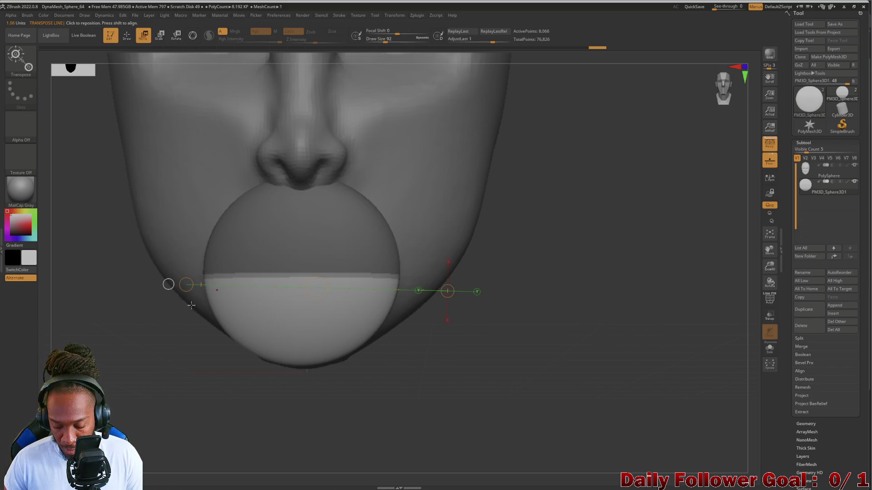
Select the ClipRect brush and make a first clipping stroke on the sphere
{"action": "left_click", "coordinate": [21, 63]}
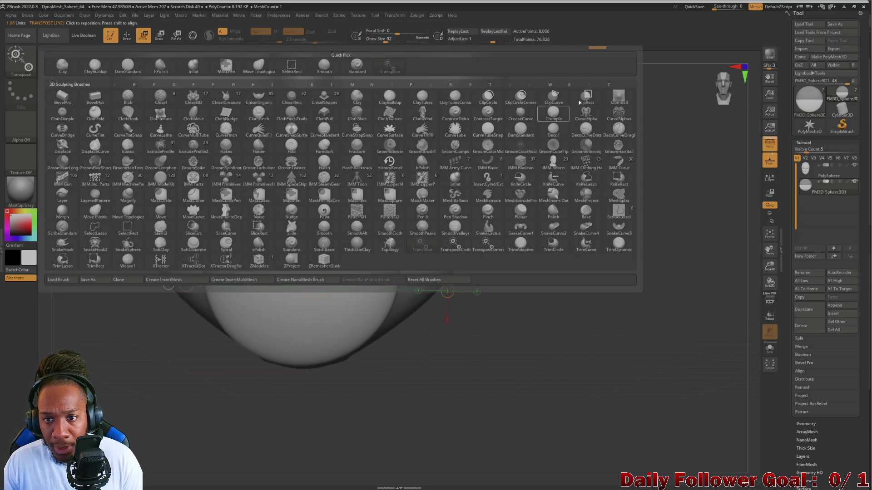
{"action": "left_click", "coordinate": [586, 96]}
{"action": "left_click", "coordinate": [563, 108]}
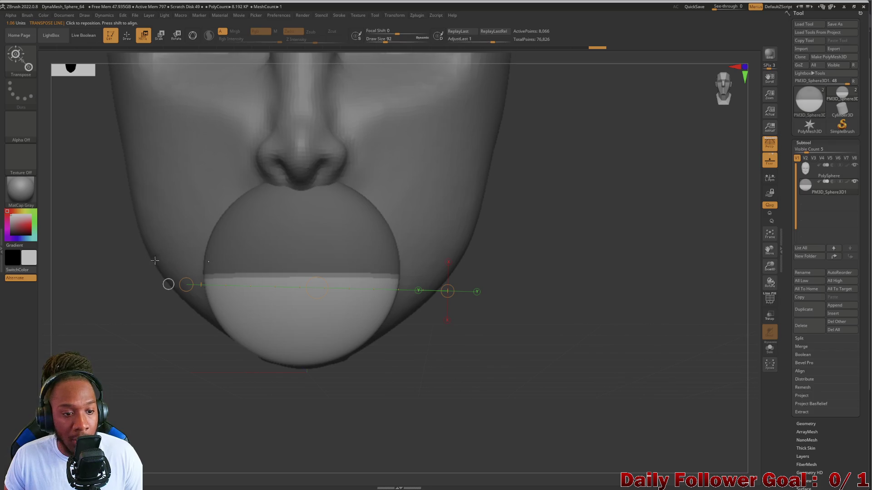
{"action": "key", "text": "ctrl+shift"}
{"action": "left_click_drag", "start_coordinate": [424, 339], "coordinate": [423, 339], "text": "ctrl+shift"}
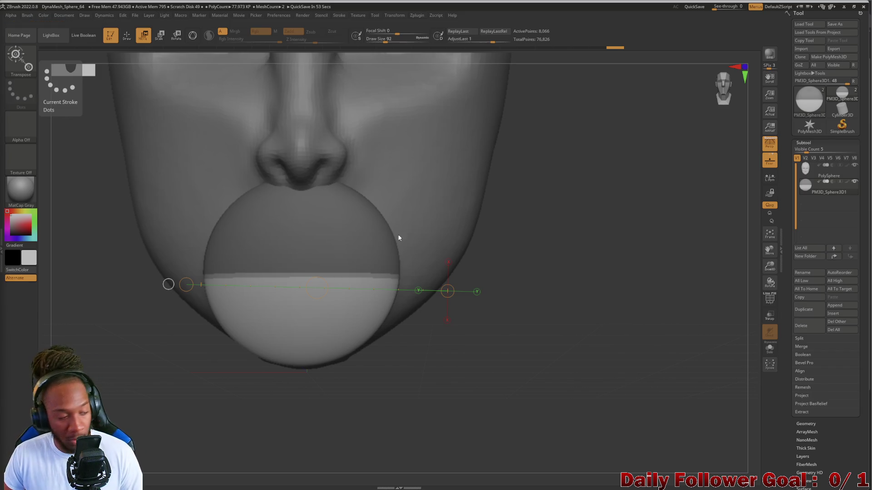
Mask most of the sphere, then clear the mask and return to Draw mode
{"action": "mouse_move", "coordinate": [168, 337]}
{"action": "left_mouse_down"}
{"action": "mouse_move", "coordinate": [212, 389]}
{"action": "mouse_move", "coordinate": [155, 341]}
{"action": "mouse_move", "coordinate": [181, 375]}
{"action": "mouse_move", "coordinate": [214, 374]}
{"action": "left_mouse_up"}
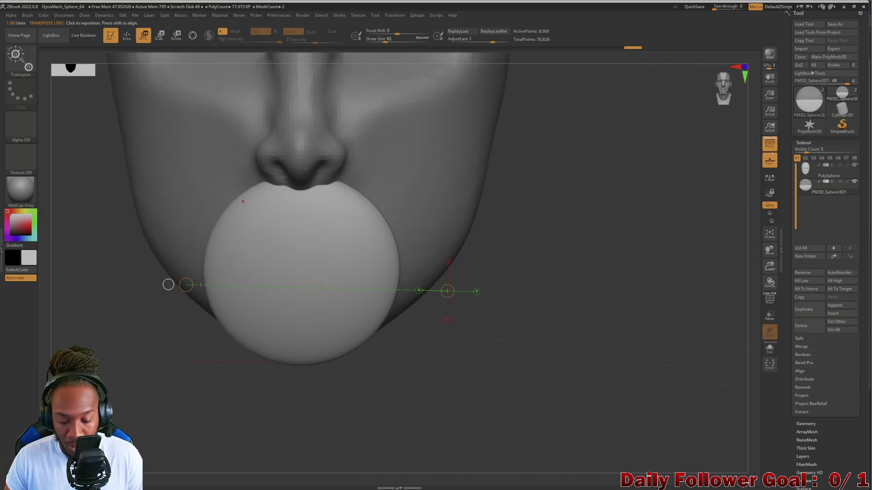
{"action": "mouse_move", "coordinate": [173, 168]}
{"action": "left_mouse_down", "text": "ctrl"}
{"action": "mouse_move", "coordinate": [314, 254]}
{"action": "mouse_move", "coordinate": [321, 220]}
{"action": "mouse_move", "coordinate": [324, 274]}
{"action": "left_mouse_up", "text": "ctrl"}
{"action": "left_click_drag", "start_coordinate": [227, 328], "coordinate": [213, 346], "text": "ctrl"}
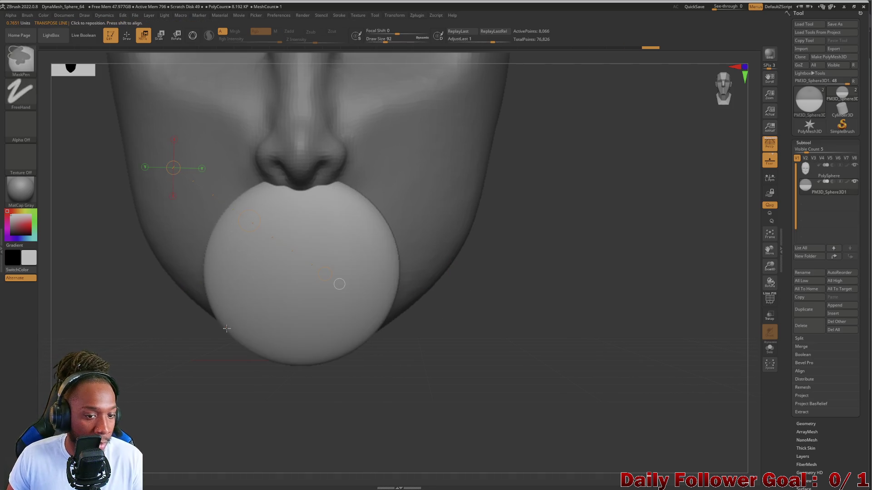
{"action": "left_click", "coordinate": [127, 36]}
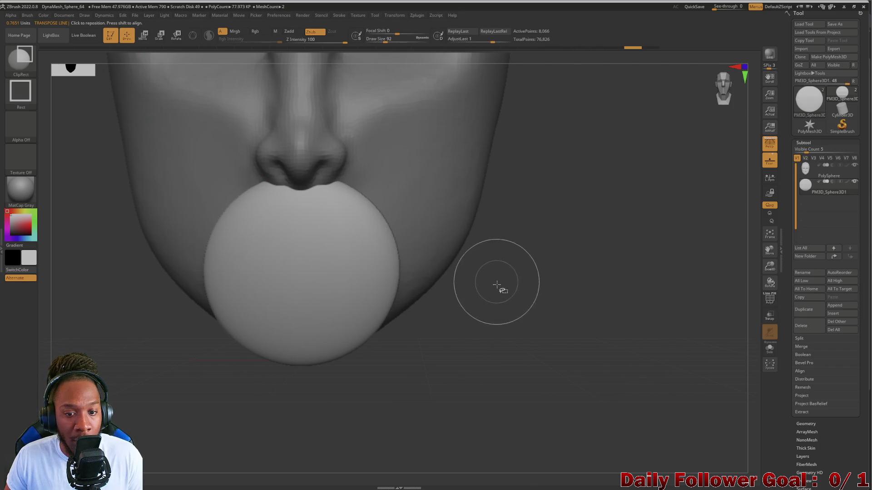
ClipRect away the sphere's lower half, undoing and retrying until the flat cut sits at the mouth line
{"action": "mouse_move", "coordinate": [469, 384]}
{"action": "left_mouse_down", "text": "ctrl+shift"}
{"action": "mouse_move", "coordinate": [249, 286]}
{"action": "mouse_move", "coordinate": [134, 269]}
{"action": "left_mouse_up", "text": "ctrl+shift"}
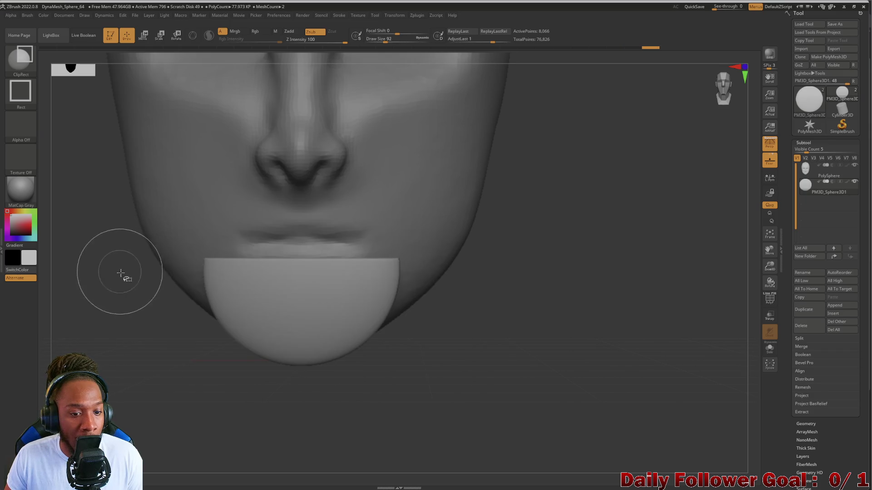
{"action": "mouse_move", "coordinate": [155, 298]}
{"action": "left_mouse_down"}
{"action": "mouse_move", "coordinate": [136, 302]}
{"action": "mouse_move", "coordinate": [148, 322]}
{"action": "mouse_move", "coordinate": [137, 288]}
{"action": "mouse_move", "coordinate": [121, 315]}
{"action": "left_mouse_up"}
{"action": "key", "text": "ctrl+z"}
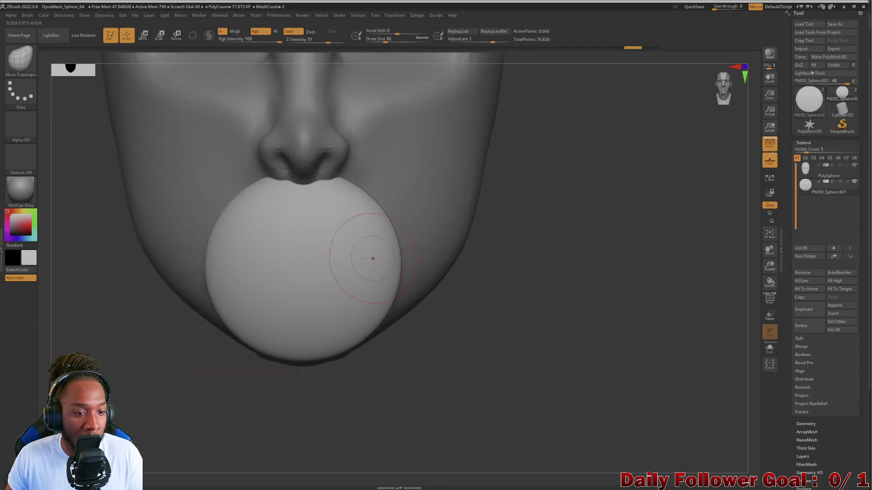
{"action": "left_click_drag", "start_coordinate": [176, 283], "coordinate": [425, 385], "text": "ctrl+shift"}
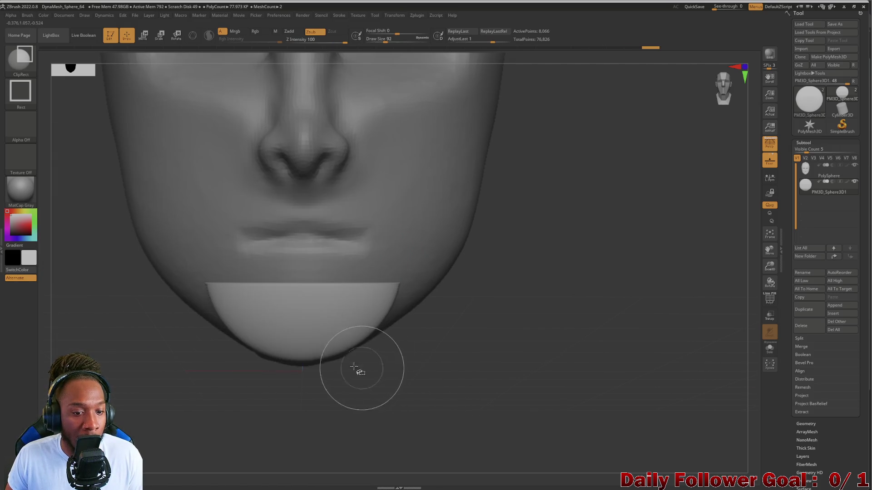
{"action": "key", "text": "ctrl+z"}
{"action": "mouse_move", "coordinate": [174, 145]}
{"action": "left_mouse_down", "text": "ctrl+shift"}
{"action": "mouse_move", "coordinate": [202, 147]}
{"action": "mouse_move", "coordinate": [420, 246]}
{"action": "mouse_move", "coordinate": [435, 264]}
{"action": "left_mouse_up", "text": "ctrl+shift"}
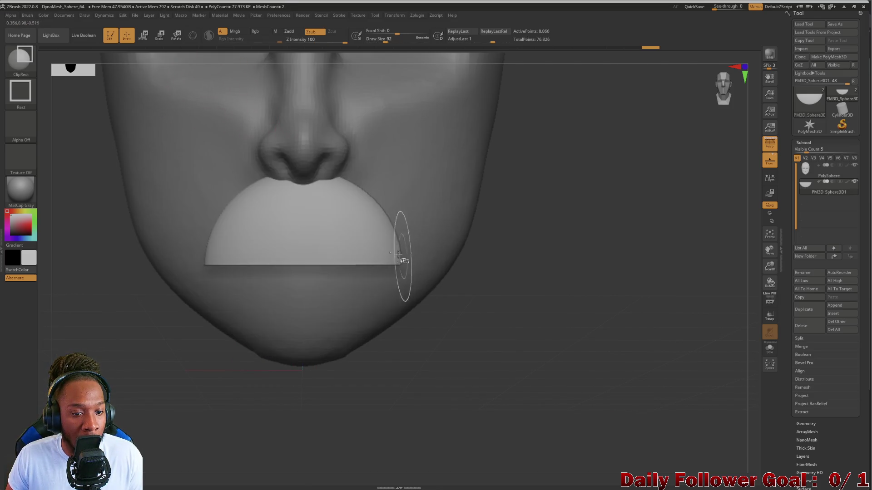
{"action": "mouse_move", "coordinate": [224, 338]}
{"action": "left_mouse_down"}
{"action": "mouse_move", "coordinate": [117, 341]}
{"action": "mouse_move", "coordinate": [148, 363]}
{"action": "mouse_move", "coordinate": [126, 390]}
{"action": "mouse_move", "coordinate": [188, 315]}
{"action": "mouse_move", "coordinate": [187, 347]}
{"action": "left_mouse_up"}
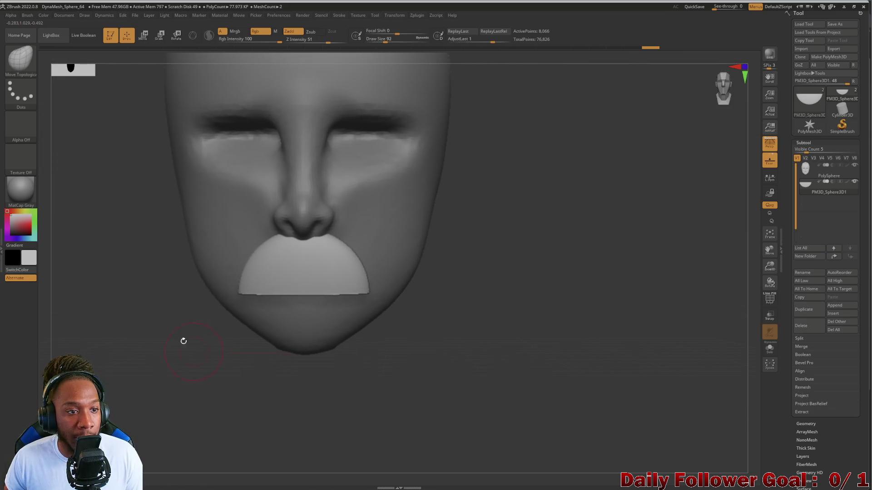
Pull the lip piece's lower part outward with Move Topological, viewing it in side profile
{"action": "key", "text": "w"}
{"action": "left_click_drag", "start_coordinate": [140, 283], "coordinate": [191, 219]}
{"action": "key", "text": "q"}
{"action": "mouse_move", "coordinate": [120, 243]}
{"action": "left_mouse_down"}
{"action": "mouse_move", "coordinate": [152, 249]}
{"action": "mouse_move", "coordinate": [127, 297]}
{"action": "left_mouse_up"}
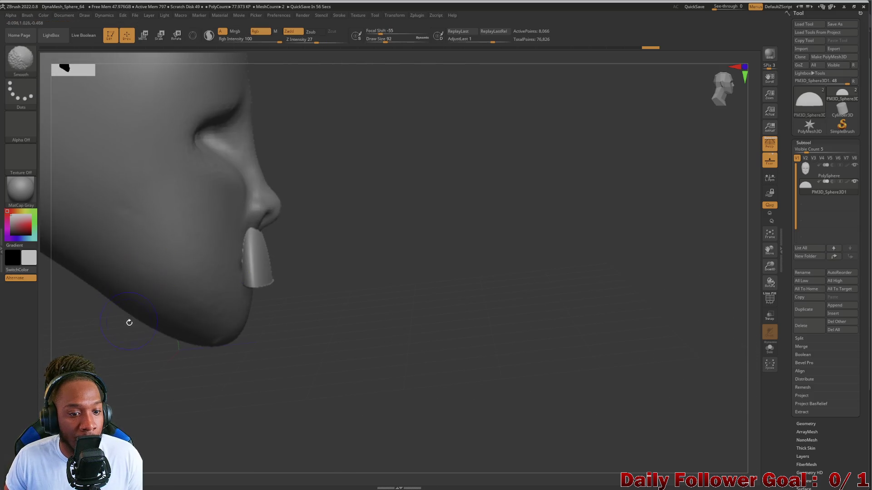
{"action": "mouse_move", "coordinate": [125, 372]}
{"action": "left_mouse_down"}
{"action": "mouse_move", "coordinate": [154, 363]}
{"action": "mouse_move", "coordinate": [122, 354]}
{"action": "mouse_move", "coordinate": [239, 277]}
{"action": "left_mouse_up"}
{"action": "mouse_move", "coordinate": [336, 340]}
{"action": "left_mouse_down"}
{"action": "mouse_move", "coordinate": [356, 352]}
{"action": "mouse_move", "coordinate": [304, 326]}
{"action": "left_mouse_up"}
{"action": "left_click_drag", "start_coordinate": [237, 272], "coordinate": [204, 273]}
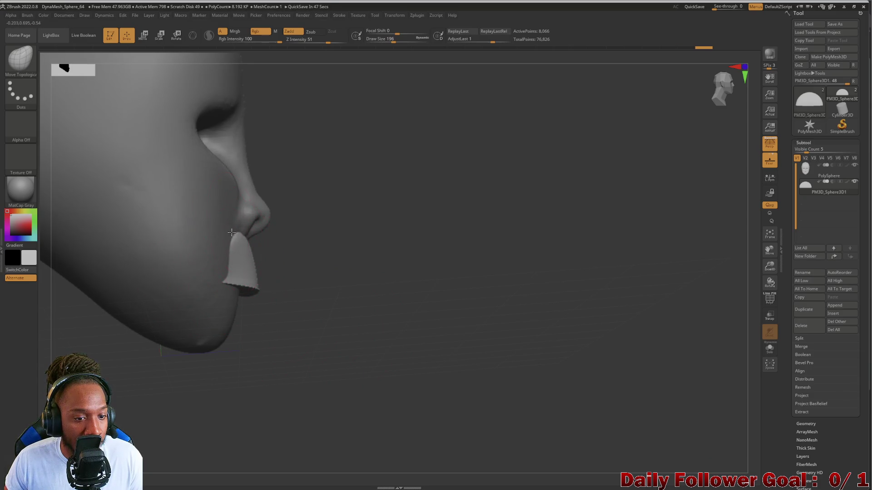
{"action": "left_click_drag", "start_coordinate": [366, 271], "coordinate": [408, 273]}
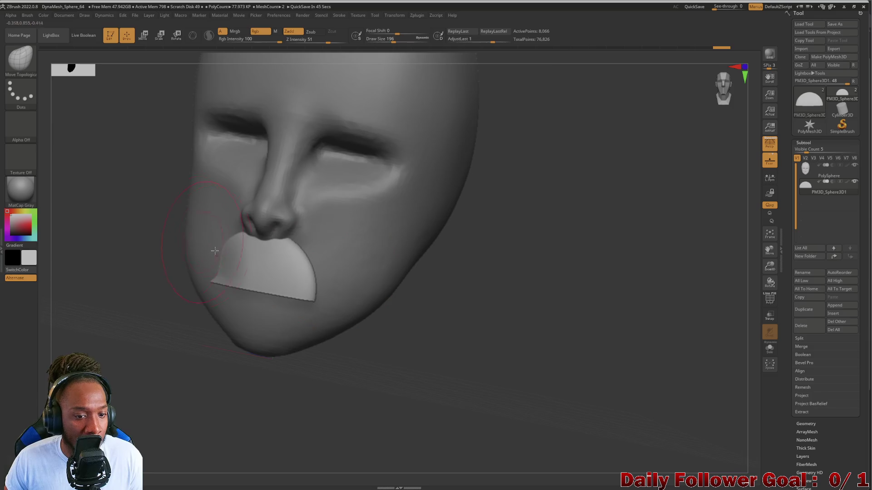
Undo that stroke, push in the lip's lower-left part from the front, and mask an area of it
{"action": "key", "text": "ctrl+z"}
{"action": "key", "text": "ctrl+z"}
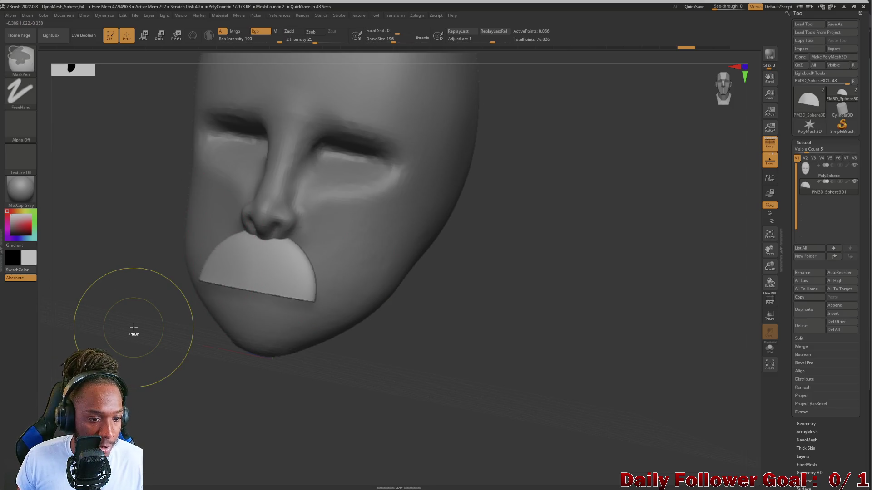
{"action": "mouse_move", "coordinate": [191, 234]}
{"action": "left_mouse_down"}
{"action": "mouse_move", "coordinate": [123, 279]}
{"action": "mouse_move", "coordinate": [189, 296]}
{"action": "left_mouse_up"}
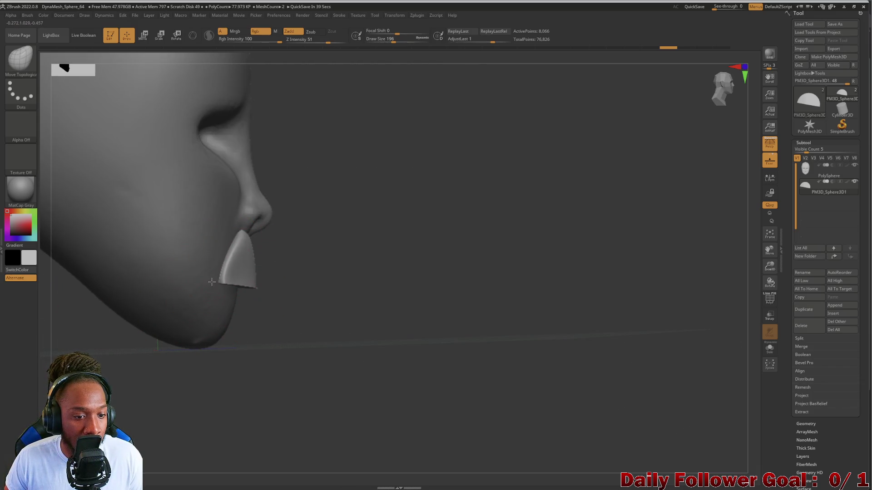
{"action": "left_click_drag", "start_coordinate": [221, 259], "coordinate": [219, 279]}
{"action": "mouse_move", "coordinate": [352, 311]}
{"action": "left_mouse_down"}
{"action": "mouse_move", "coordinate": [103, 278]}
{"action": "mouse_move", "coordinate": [101, 269]}
{"action": "mouse_move", "coordinate": [111, 284]}
{"action": "mouse_move", "coordinate": [143, 284]}
{"action": "mouse_move", "coordinate": [109, 284]}
{"action": "mouse_move", "coordinate": [133, 285]}
{"action": "mouse_move", "coordinate": [113, 305]}
{"action": "mouse_move", "coordinate": [113, 349]}
{"action": "left_mouse_up"}
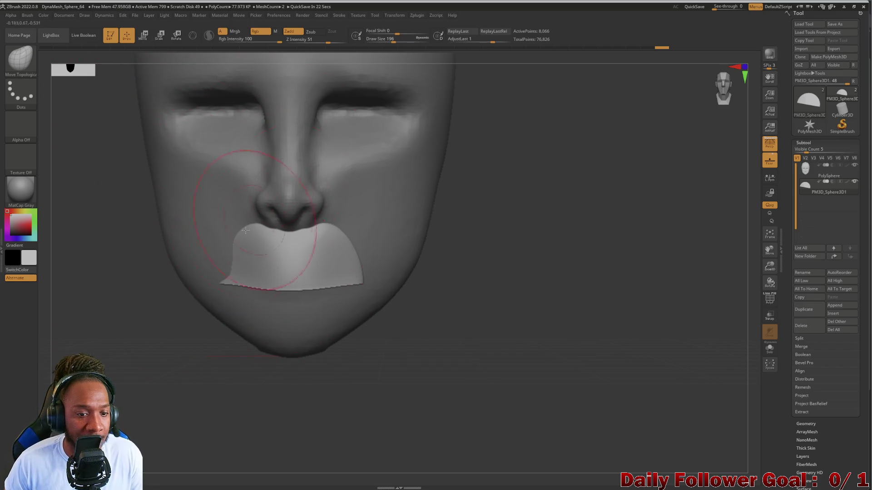
{"action": "mouse_move", "coordinate": [146, 350]}
{"action": "left_mouse_down", "text": "ctrl"}
{"action": "mouse_move", "coordinate": [150, 280]}
{"action": "mouse_move", "coordinate": [127, 385]}
{"action": "left_mouse_up", "text": "ctrl"}
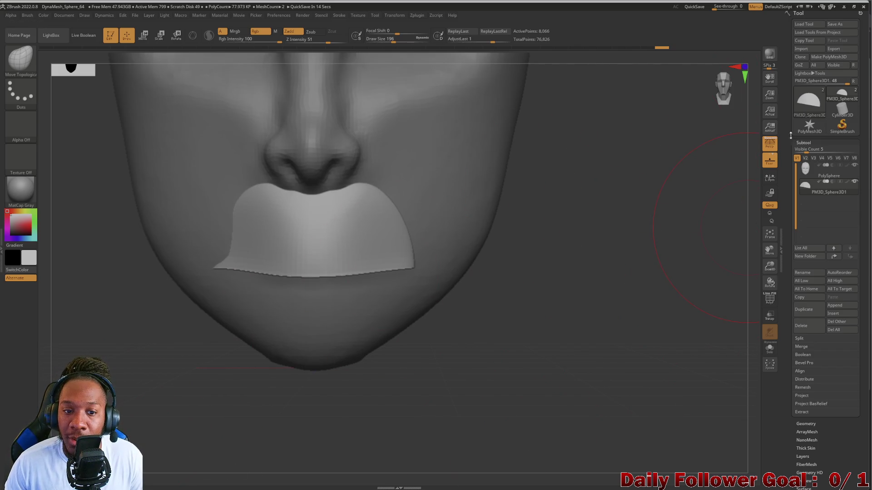
{"action": "mouse_move", "coordinate": [821, 184]}
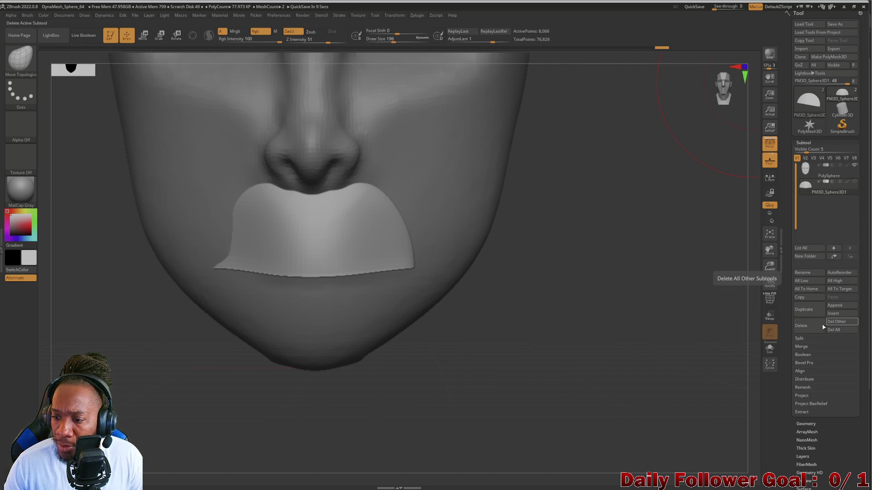
Duplicate the upper-lip subtool and fit the head over the see-through reference photo
{"action": "left_click", "coordinate": [810, 315]}
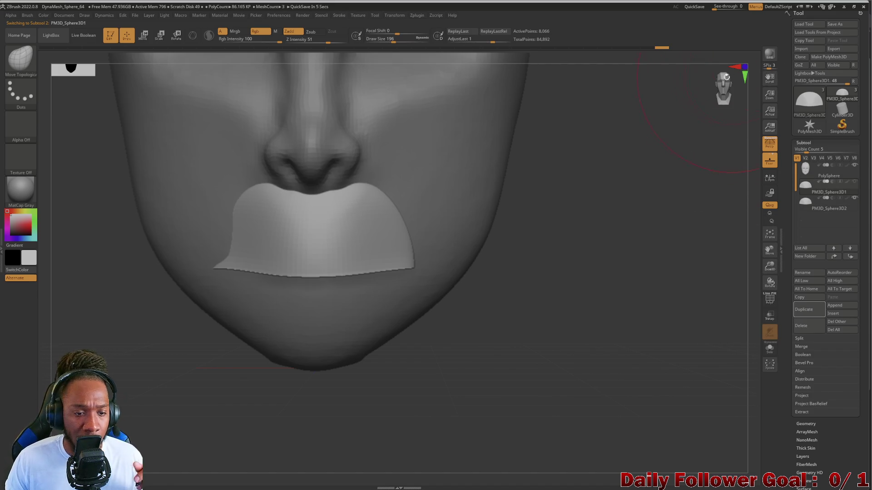
{"action": "mouse_move", "coordinate": [724, 8]}
{"action": "left_mouse_down"}
{"action": "mouse_move", "coordinate": [736, 15]}
{"action": "mouse_move", "coordinate": [722, 15]}
{"action": "left_mouse_up"}
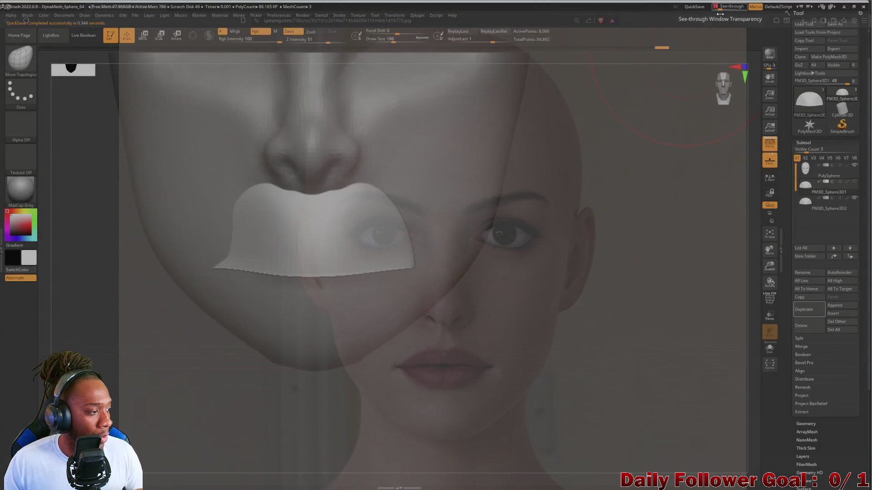
{"action": "left_click_drag", "start_coordinate": [152, 367], "coordinate": [289, 331], "text": "alt"}
{"action": "mouse_move", "coordinate": [291, 379]}
{"action": "left_mouse_down"}
{"action": "mouse_move", "coordinate": [263, 383]}
{"action": "mouse_move", "coordinate": [278, 389]}
{"action": "mouse_move", "coordinate": [282, 427]}
{"action": "mouse_move", "coordinate": [274, 419]}
{"action": "mouse_move", "coordinate": [306, 442]}
{"action": "mouse_move", "coordinate": [297, 425]}
{"action": "left_mouse_up"}
Try pushing the lip toward the reference lips, undo the damaging strokes, and select the duplicate
{"action": "key", "text": "bracketright"}
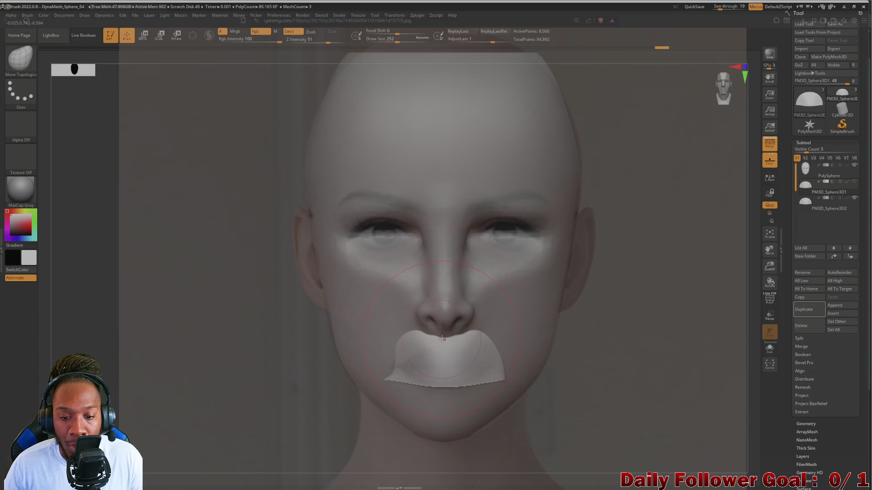
{"action": "left_click_drag", "start_coordinate": [443, 337], "coordinate": [443, 341]}
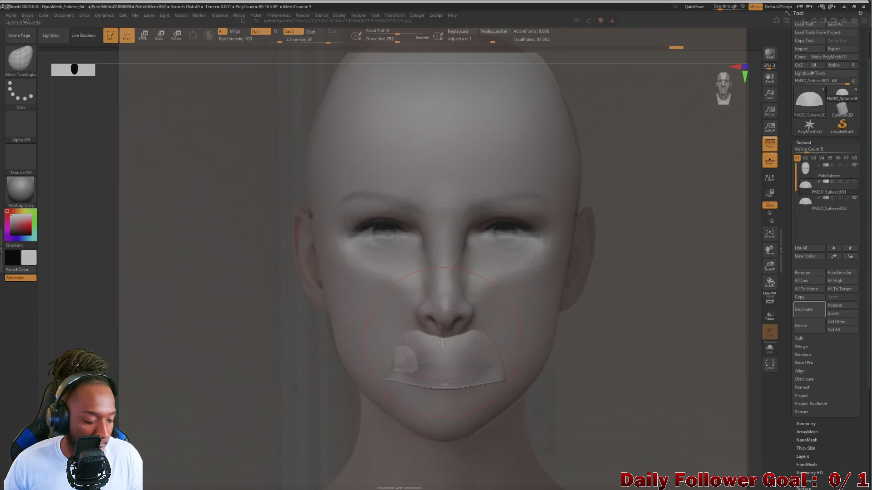
{"action": "key", "text": "ctrl+z"}
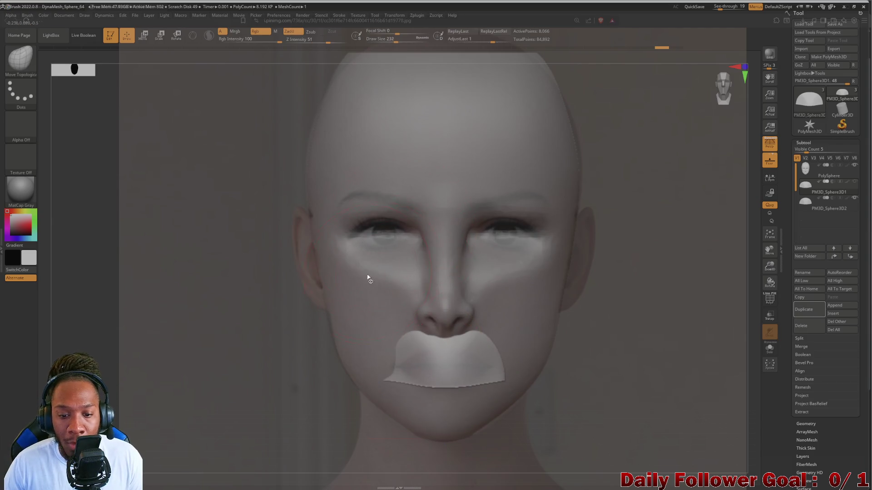
{"action": "key", "text": "bracketleft"}
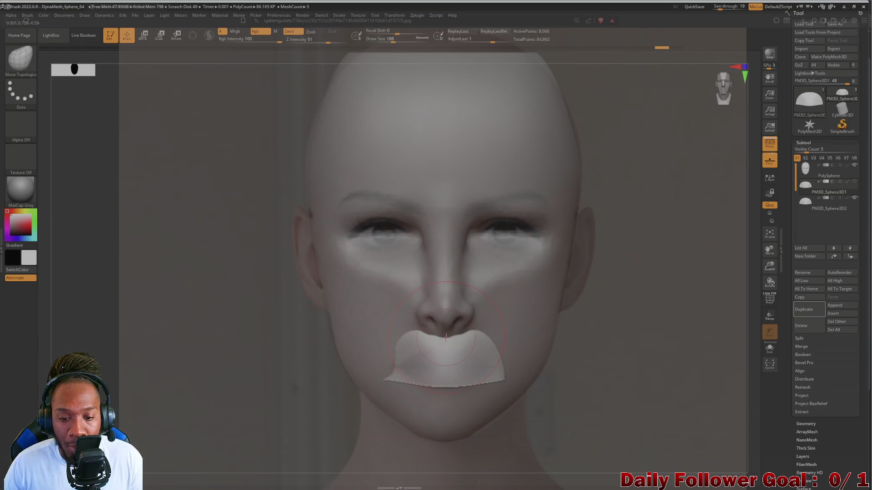
{"action": "left_click_drag", "start_coordinate": [445, 337], "coordinate": [446, 343]}
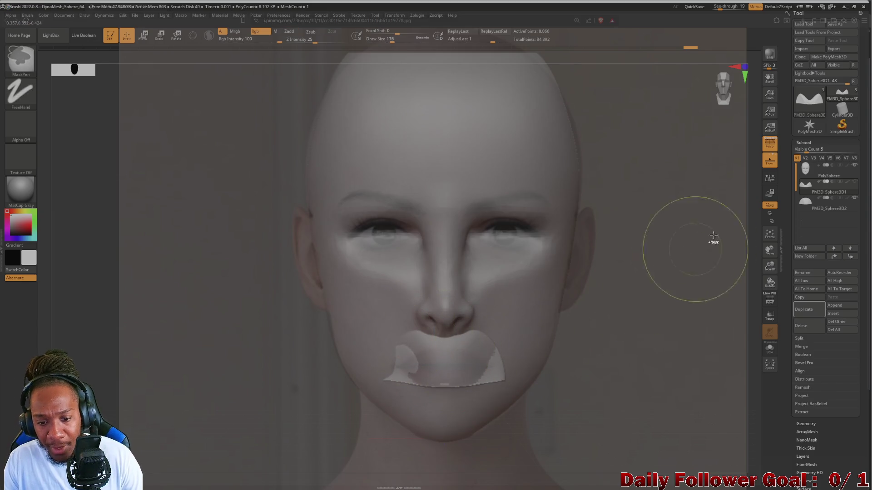
{"action": "key", "text": "ctrl+z"}
{"action": "left_click", "coordinate": [835, 209]}
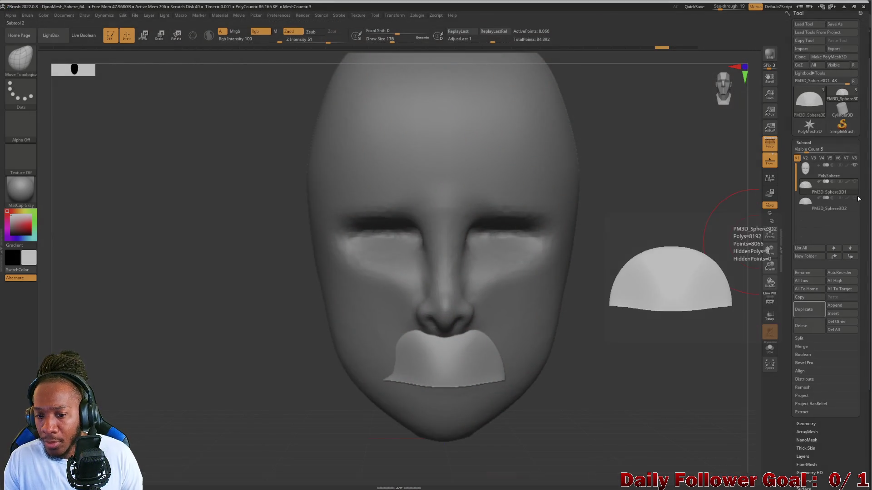
Select the original upper-lip subtool and smooth out the notch in it
{"action": "left_click", "coordinate": [850, 192]}
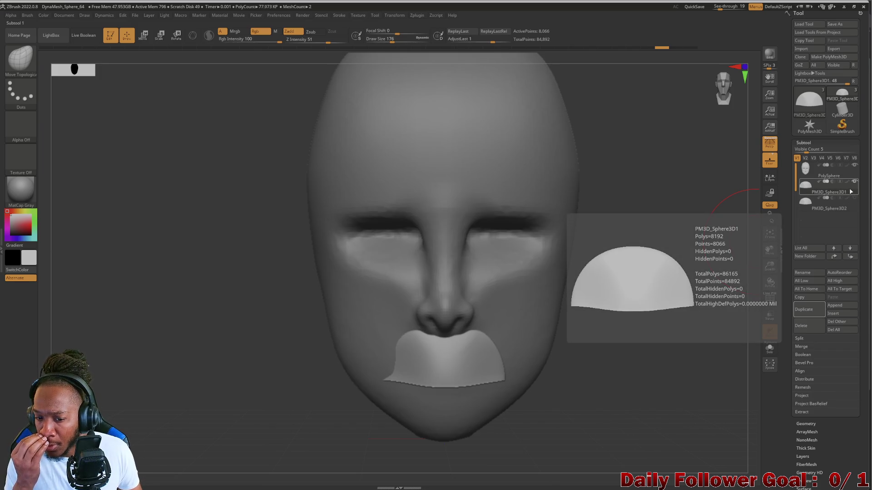
{"action": "key", "text": "alt+Tab"}
{"action": "mouse_move", "coordinate": [445, 342]}
{"action": "left_mouse_down"}
{"action": "mouse_move", "coordinate": [447, 350]}
{"action": "mouse_move", "coordinate": [448, 335]}
{"action": "mouse_move", "coordinate": [447, 351]}
{"action": "left_mouse_up"}
{"action": "key", "text": "bracketleft"}
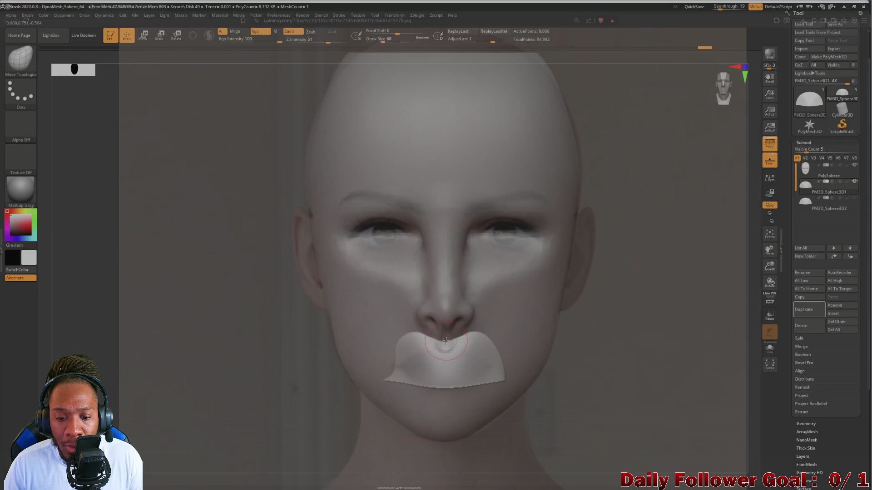
{"action": "key", "text": "shift"}
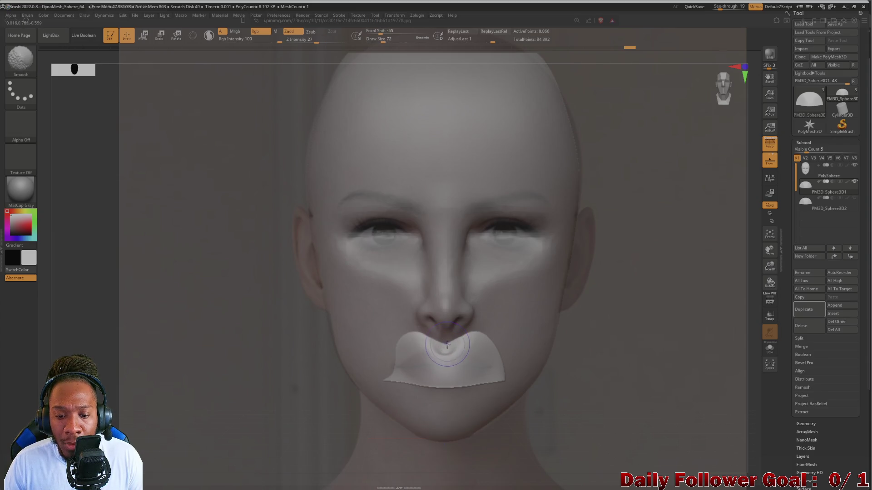
{"action": "left_click_drag", "start_coordinate": [447, 350], "coordinate": [411, 343], "text": "shift"}
Shape a cupid's bow on the lip's top edge and arch its bottom centre
{"action": "left_click_drag", "start_coordinate": [472, 336], "coordinate": [475, 346]}
{"action": "left_click_drag", "start_coordinate": [416, 338], "coordinate": [403, 361]}
{"action": "key", "text": "bracketright"}
{"action": "mouse_move", "coordinate": [444, 399]}
{"action": "left_mouse_down"}
{"action": "mouse_move", "coordinate": [436, 344]}
{"action": "mouse_move", "coordinate": [440, 365]}
{"action": "mouse_move", "coordinate": [402, 362]}
{"action": "mouse_move", "coordinate": [391, 374]}
{"action": "mouse_move", "coordinate": [392, 362]}
{"action": "left_mouse_up"}
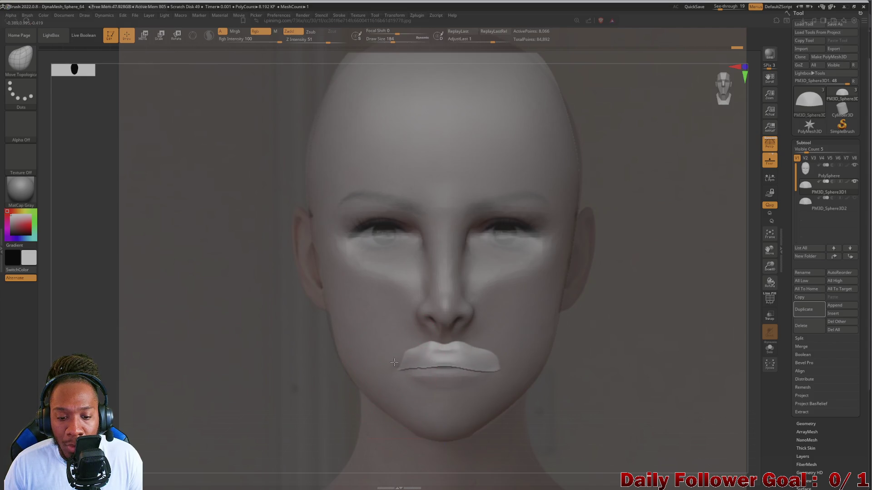
{"action": "left_click_drag", "start_coordinate": [412, 349], "coordinate": [411, 353]}
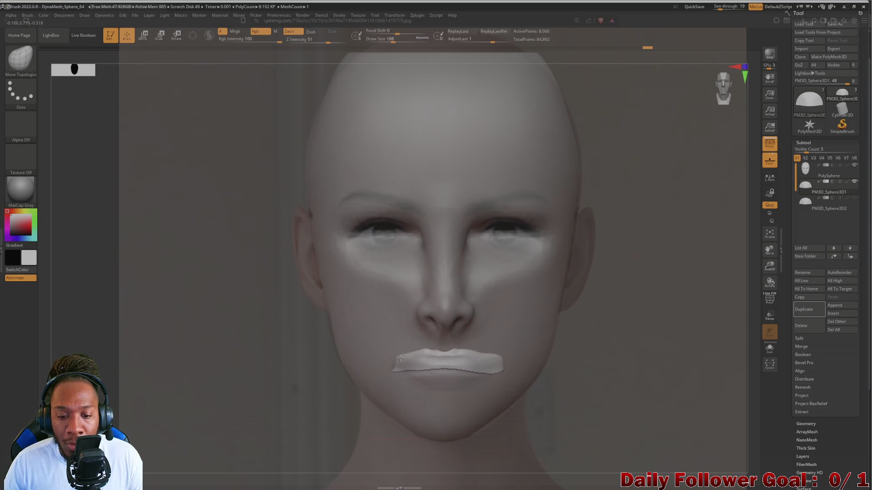
Smooth the lip and refine its outline to match the reference lips
{"action": "key", "text": "ctrl"}
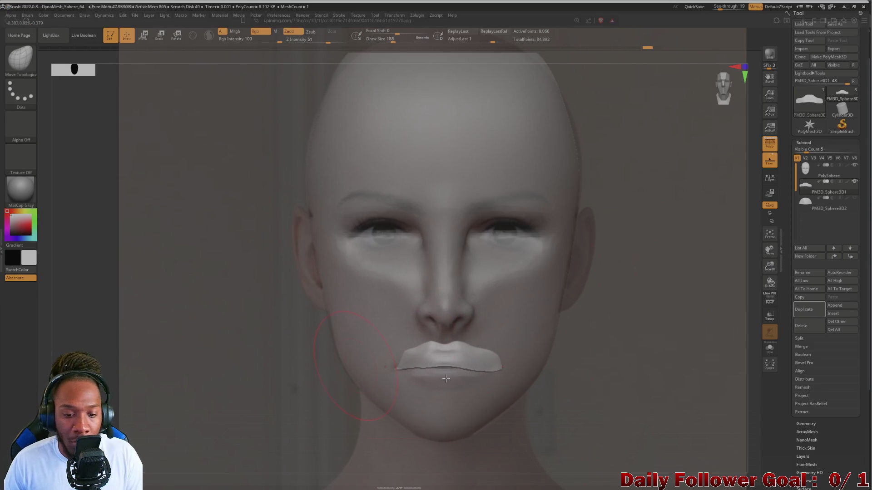
{"action": "left_click_drag", "start_coordinate": [413, 347], "coordinate": [406, 358], "text": "shift"}
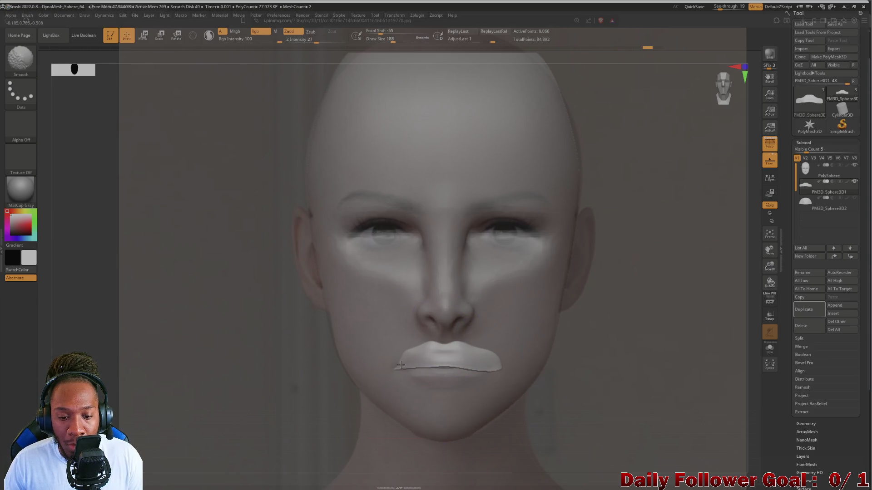
{"action": "mouse_move", "coordinate": [375, 379]}
{"action": "left_mouse_down"}
{"action": "mouse_move", "coordinate": [246, 370]}
{"action": "mouse_move", "coordinate": [249, 315]}
{"action": "mouse_move", "coordinate": [249, 350]}
{"action": "mouse_move", "coordinate": [235, 296]}
{"action": "mouse_move", "coordinate": [263, 364]}
{"action": "mouse_move", "coordinate": [298, 362]}
{"action": "mouse_move", "coordinate": [232, 317]}
{"action": "mouse_move", "coordinate": [267, 362]}
{"action": "left_mouse_up"}
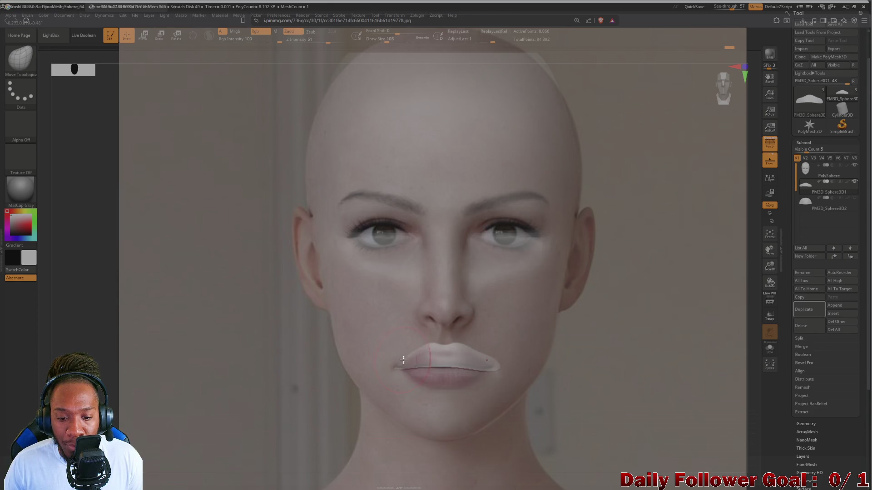
{"action": "key", "text": "shift"}
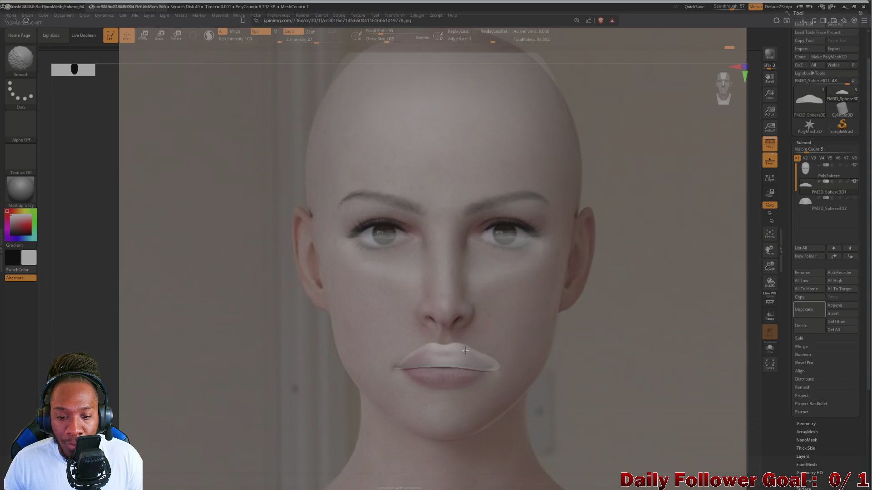
{"action": "key", "text": "shift"}
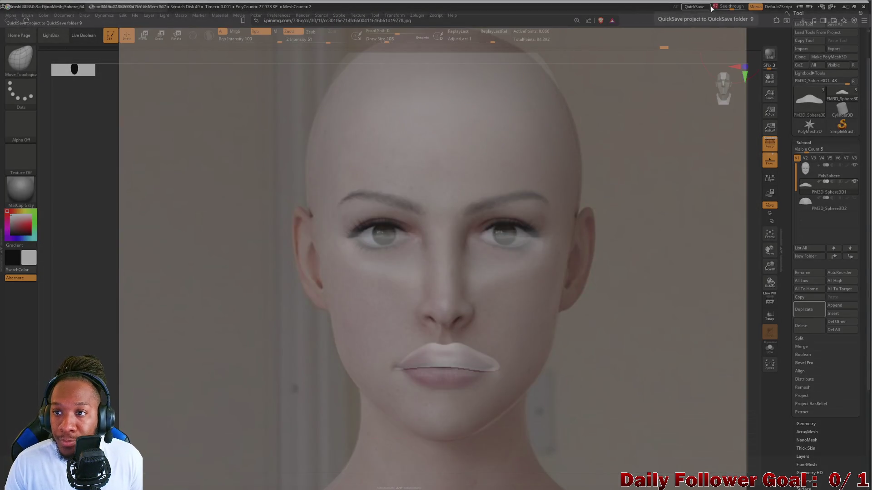
Set See-through to 0 to hide the reference, then frame the whole face
{"action": "left_click", "coordinate": [714, 7]}
{"action": "mouse_move", "coordinate": [230, 381]}
{"action": "left_mouse_down"}
{"action": "mouse_move", "coordinate": [208, 314]}
{"action": "mouse_move", "coordinate": [218, 395]}
{"action": "mouse_move", "coordinate": [230, 339]}
{"action": "mouse_move", "coordinate": [228, 365]}
{"action": "left_mouse_up"}
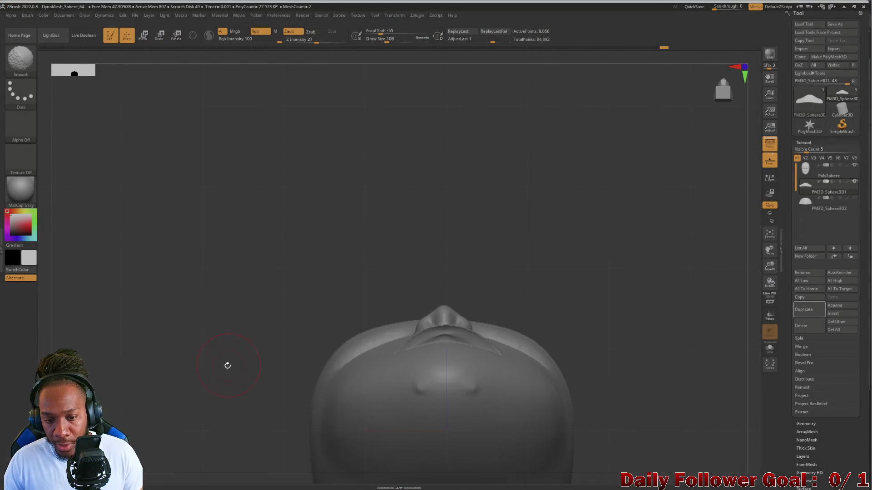
{"action": "mouse_move", "coordinate": [206, 310]}
{"action": "left_mouse_down"}
{"action": "mouse_move", "coordinate": [194, 387]}
{"action": "mouse_move", "coordinate": [189, 379]}
{"action": "mouse_move", "coordinate": [194, 432]}
{"action": "mouse_move", "coordinate": [185, 415]}
{"action": "mouse_move", "coordinate": [214, 300]}
{"action": "left_mouse_up"}
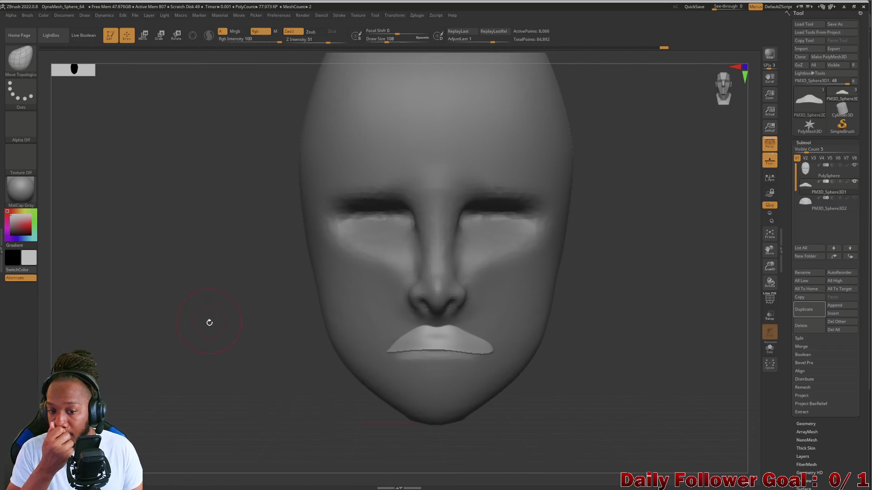
{"action": "left_click_drag", "start_coordinate": [221, 334], "coordinate": [230, 289]}
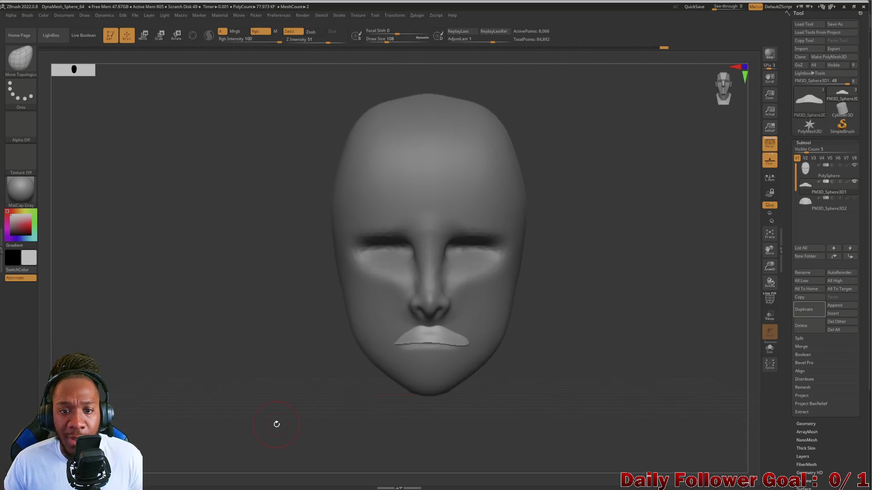
Select the PolySphere subtool and ClipRect away the right half of the face
{"action": "left_click", "coordinate": [810, 173]}
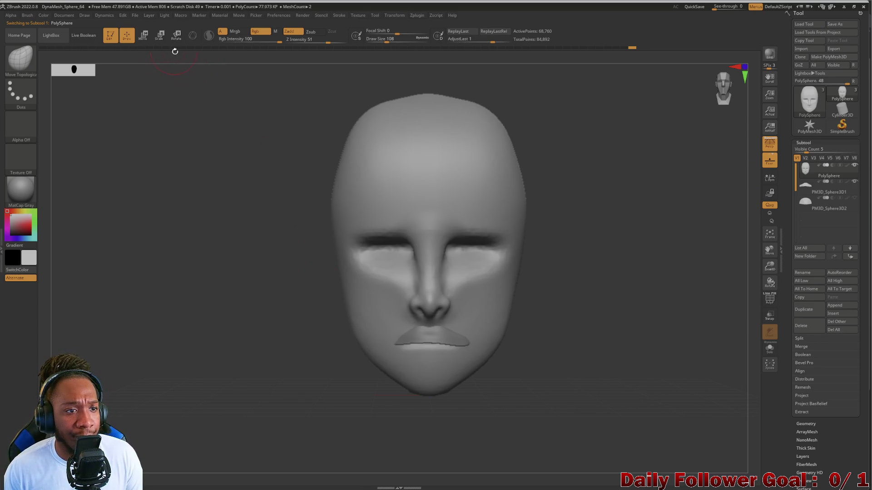
{"action": "mouse_move", "coordinate": [292, 331]}
{"action": "right_mouse_down", "text": "ctrl"}
{"action": "mouse_move", "coordinate": [286, 306]}
{"action": "mouse_move", "coordinate": [304, 260]}
{"action": "right_mouse_up", "text": "ctrl"}
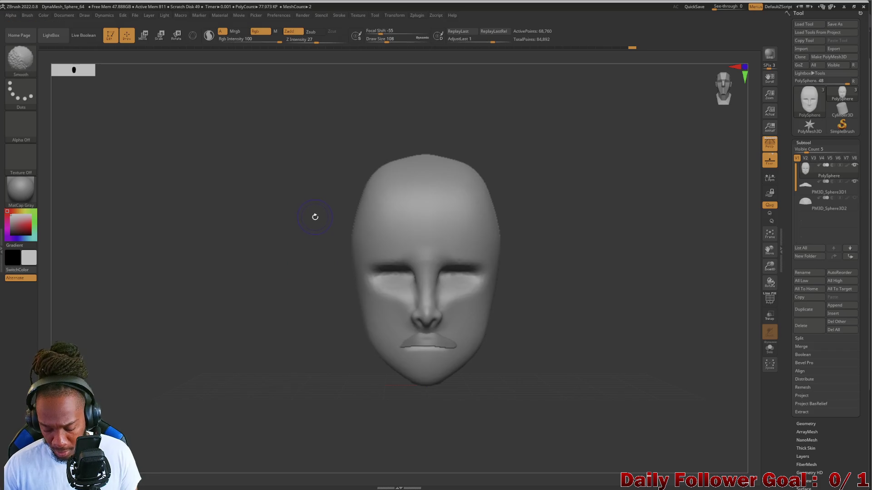
{"action": "mouse_move", "coordinate": [303, 124]}
{"action": "left_mouse_down", "text": "ctrl+shift"}
{"action": "mouse_move", "coordinate": [424, 237]}
{"action": "mouse_move", "coordinate": [446, 427]}
{"action": "mouse_move", "coordinate": [429, 447]}
{"action": "left_mouse_up", "text": "ctrl+shift"}
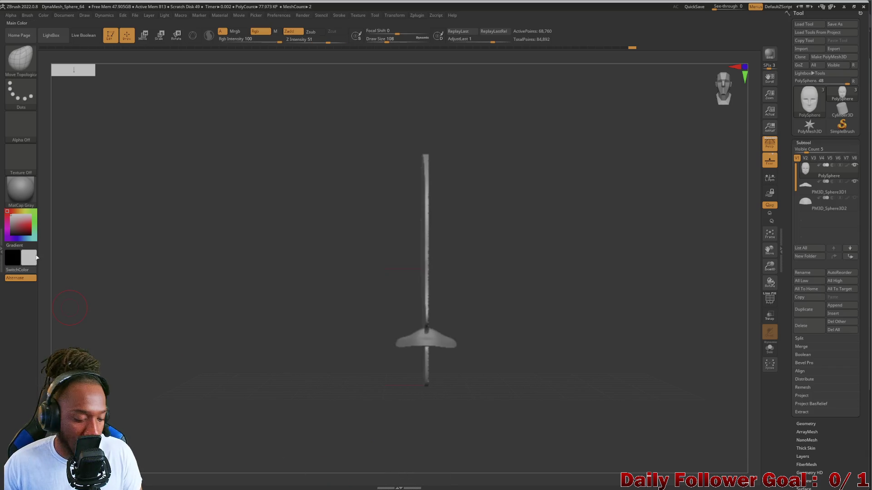
{"action": "key", "text": "ctrl+z"}
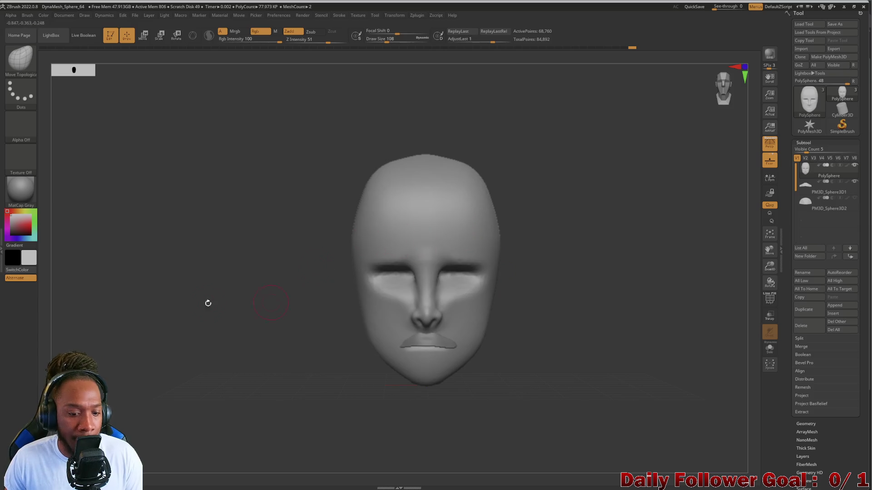
{"action": "mouse_move", "coordinate": [299, 116]}
{"action": "left_mouse_down", "text": "ctrl+shift"}
{"action": "mouse_move", "coordinate": [395, 171]}
{"action": "mouse_move", "coordinate": [426, 430]}
{"action": "left_mouse_up", "text": "ctrl+shift"}
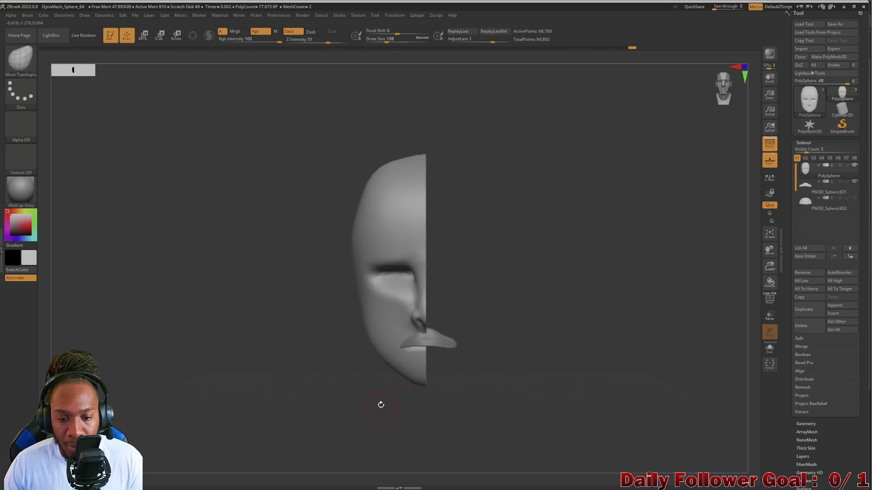
{"action": "mouse_move", "coordinate": [343, 361]}
{"action": "left_mouse_down"}
{"action": "mouse_move", "coordinate": [350, 440]}
{"action": "mouse_move", "coordinate": [313, 424]}
{"action": "mouse_move", "coordinate": [333, 428]}
{"action": "mouse_move", "coordinate": [273, 426]}
{"action": "left_mouse_up"}
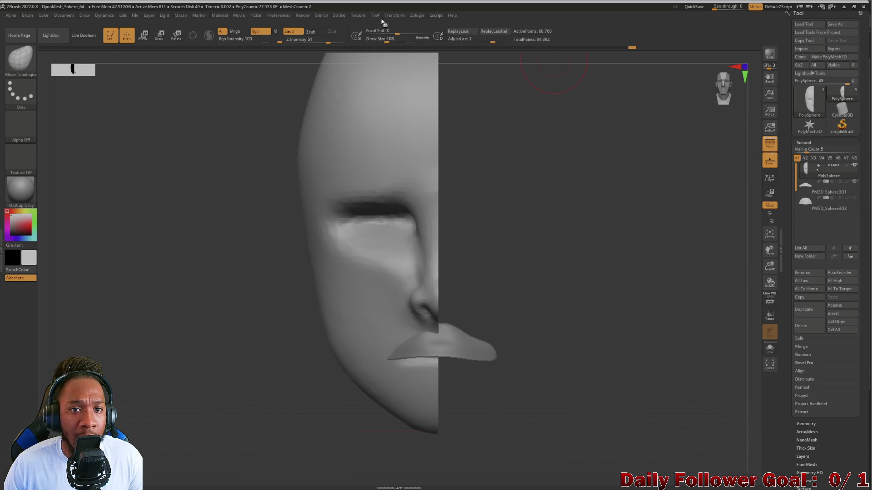
{"action": "left_click", "coordinate": [417, 16]}
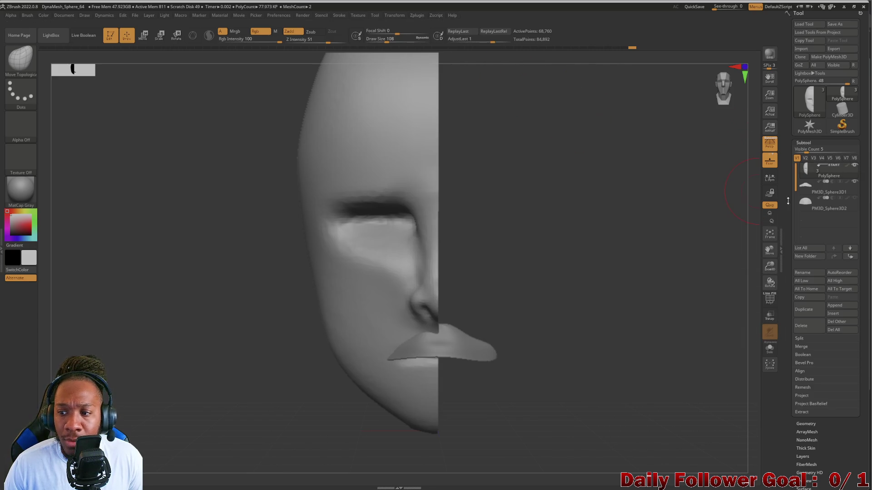
{"action": "left_click", "coordinate": [418, 16]}
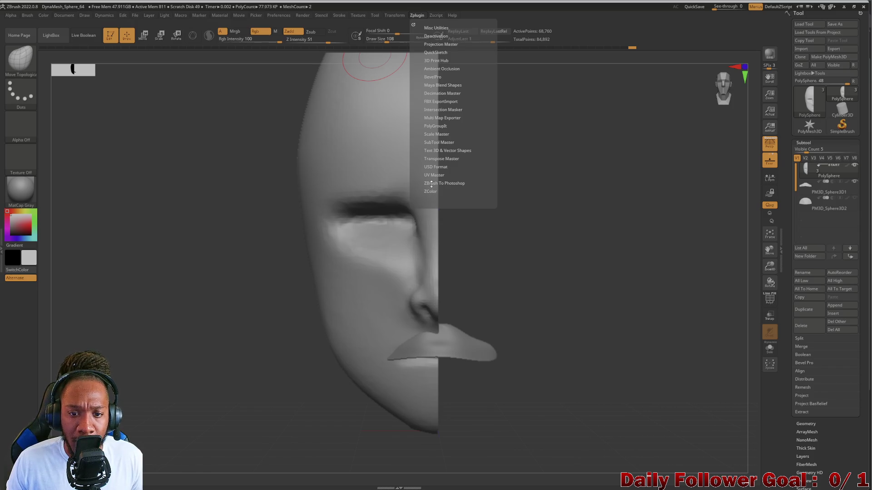
{"action": "left_click", "coordinate": [434, 143]}
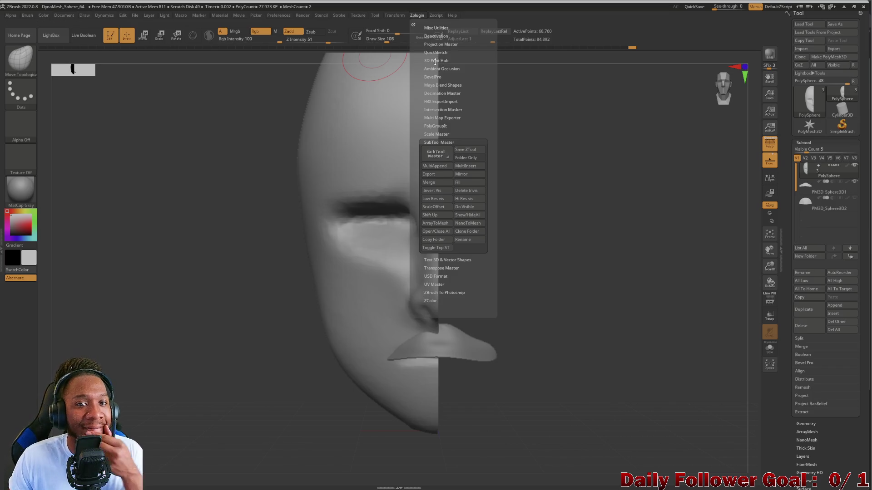
{"action": "left_click", "coordinate": [429, 135]}
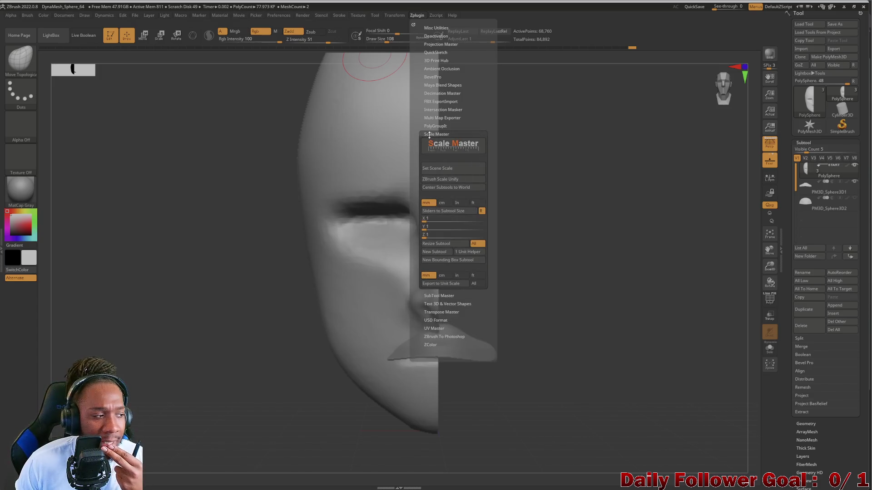
{"action": "left_click", "coordinate": [429, 135]}
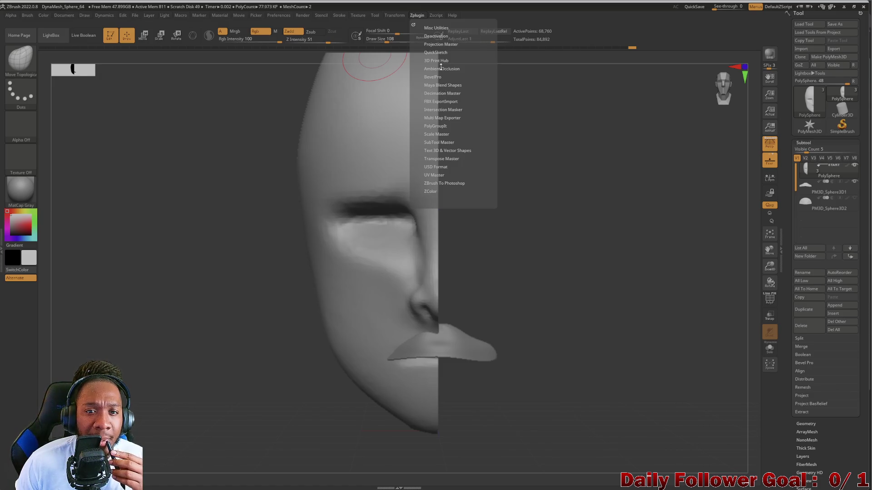
{"action": "scroll", "coordinate": [809, 338], "scroll_direction": "down", "scroll_amount": 1}
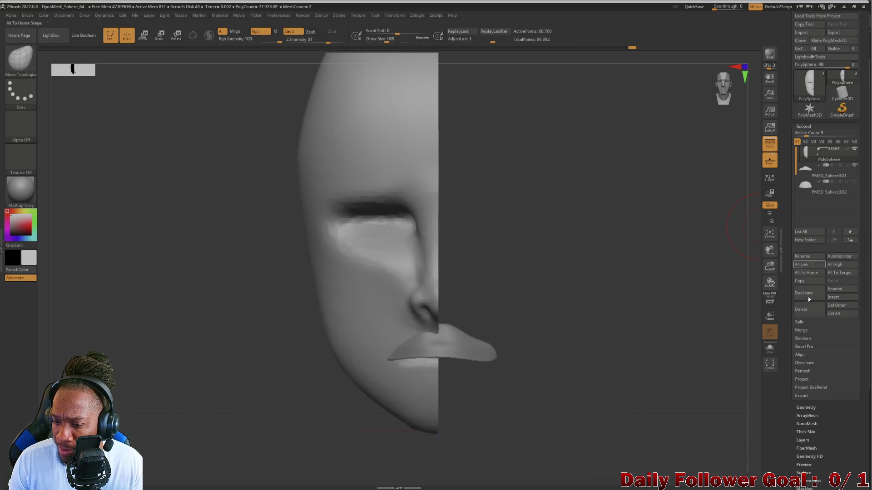
{"action": "left_click", "coordinate": [808, 408]}
Apply Mirror And Weld from Tool > Geometry > Modify Topology to rebuild the full face
{"action": "scroll", "coordinate": [809, 317], "scroll_direction": "down", "scroll_amount": 1}
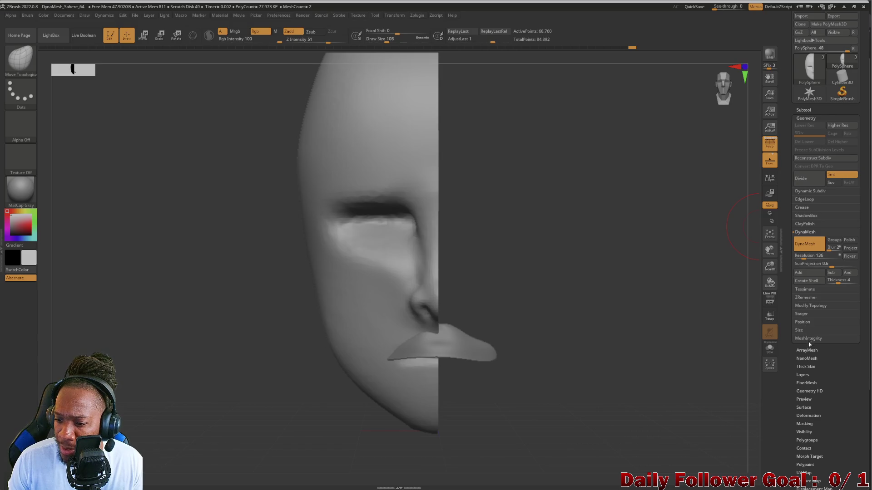
{"action": "scroll", "coordinate": [809, 344], "scroll_direction": "down", "scroll_amount": 3}
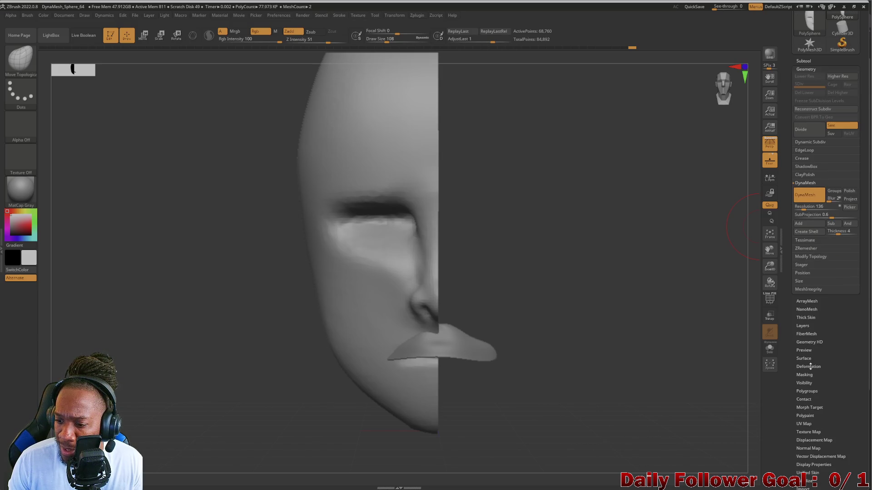
{"action": "left_click", "coordinate": [809, 367]}
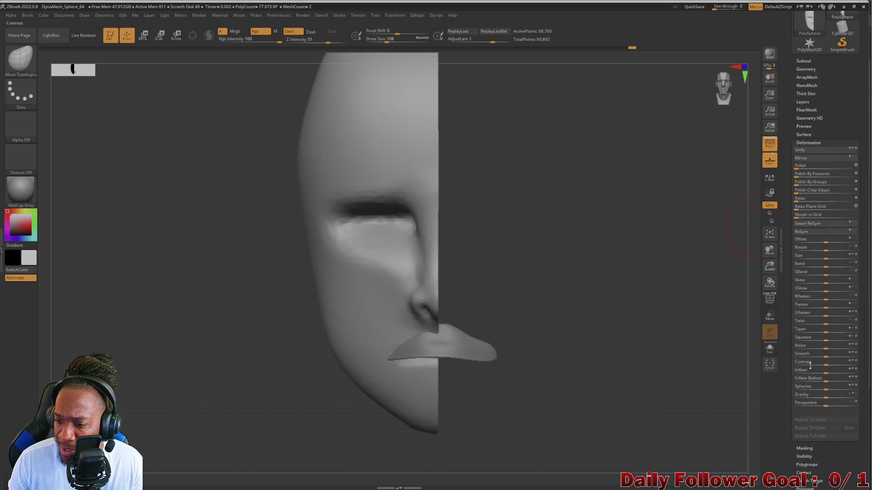
{"action": "left_click", "coordinate": [810, 143]}
{"action": "left_click", "coordinate": [809, 134]}
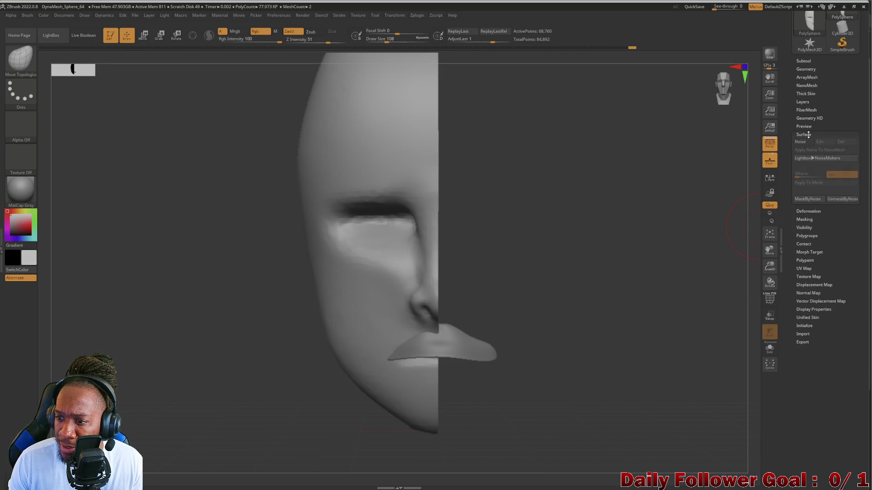
{"action": "left_click", "coordinate": [808, 135]}
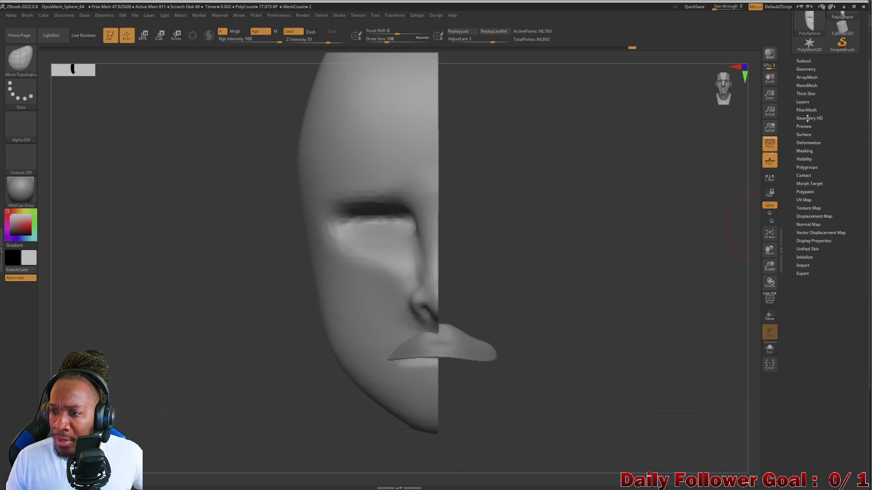
{"action": "left_click", "coordinate": [808, 77]}
{"action": "left_click", "coordinate": [806, 70]}
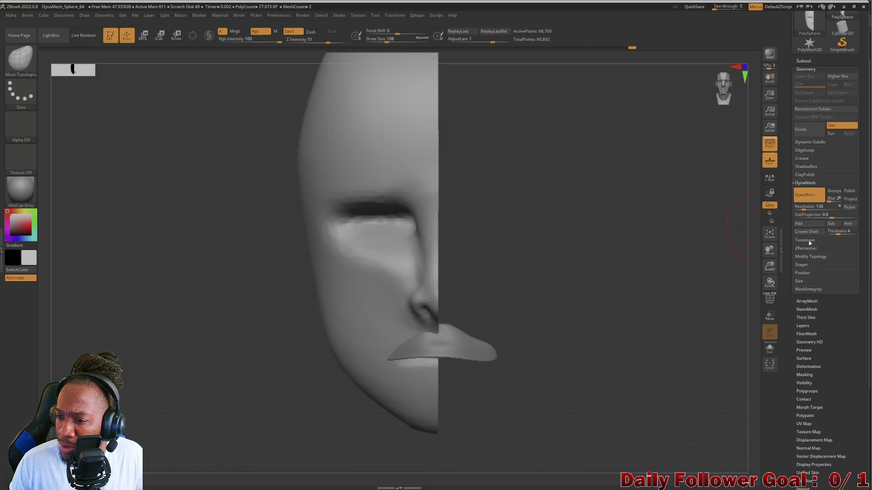
{"action": "left_click", "coordinate": [808, 257]}
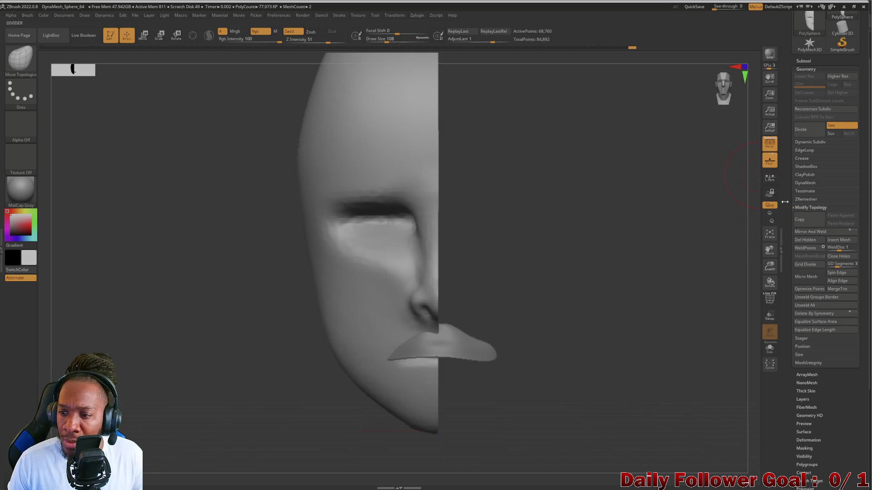
{"action": "left_click", "coordinate": [815, 233]}
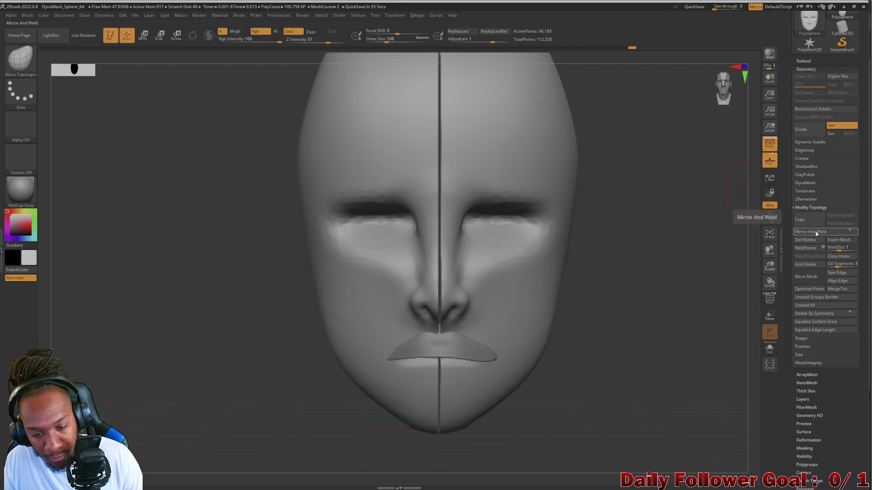
Reapply Mirror And Weld to remove the centre seam, then view the whole head
{"action": "key", "text": "ctrl"}
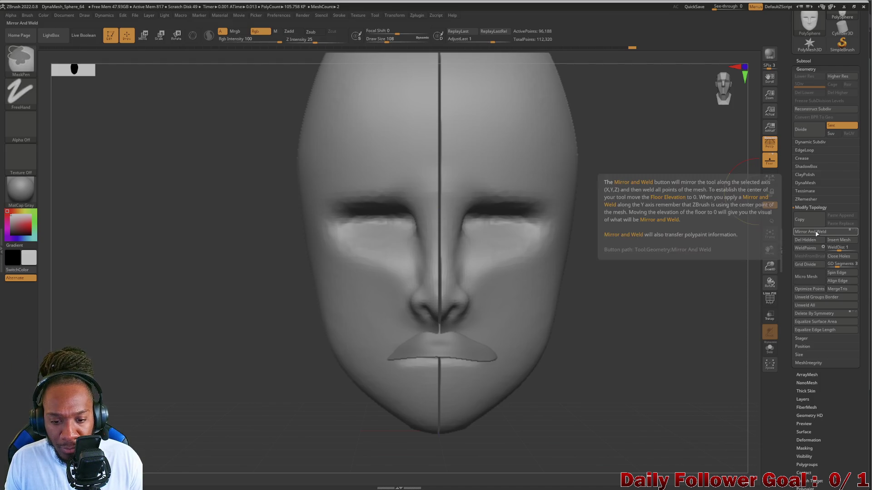
{"action": "left_click", "coordinate": [802, 233]}
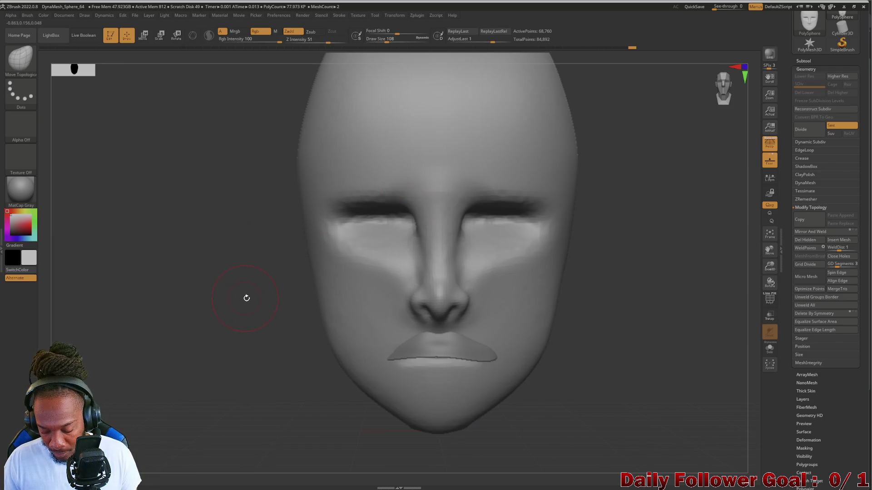
{"action": "mouse_move", "coordinate": [247, 305]}
{"action": "left_mouse_down", "text": "alt"}
{"action": "mouse_move", "coordinate": [239, 263]}
{"action": "mouse_move", "coordinate": [303, 167]}
{"action": "left_mouse_up", "text": "alt"}
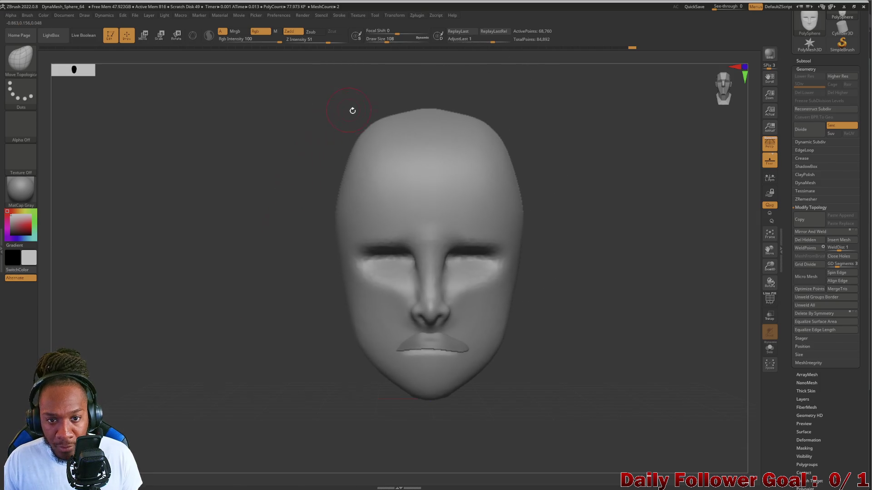
ClipRect away the face's left half, Mirror And Weld the right half, and show the subtools
{"action": "key", "text": "ctrl+shift"}
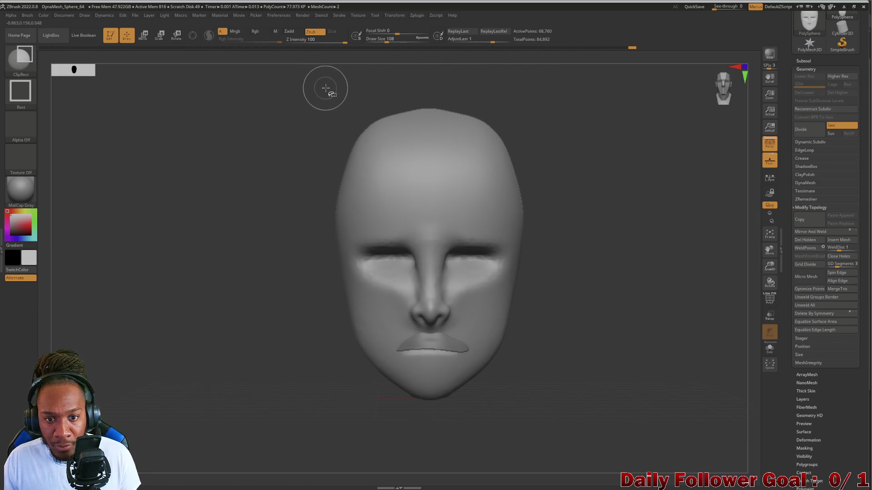
{"action": "mouse_move", "coordinate": [316, 84]}
{"action": "left_mouse_down", "text": "ctrl+shift"}
{"action": "mouse_move", "coordinate": [434, 262]}
{"action": "mouse_move", "coordinate": [431, 438]}
{"action": "left_mouse_up", "text": "ctrl+shift"}
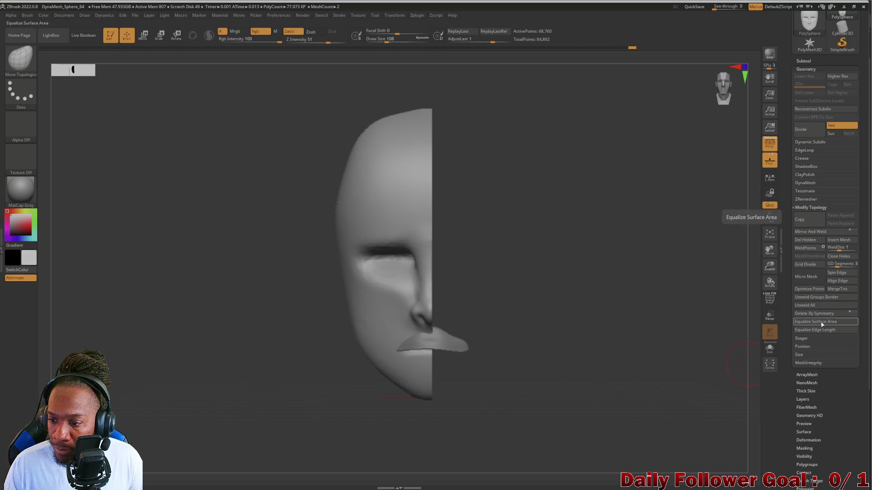
{"action": "left_click", "coordinate": [810, 232]}
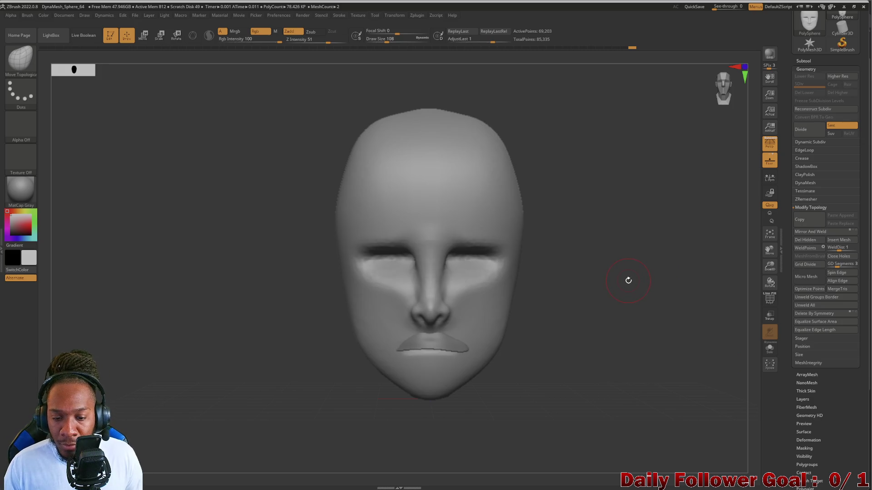
{"action": "left_click_drag", "start_coordinate": [318, 366], "coordinate": [301, 451]}
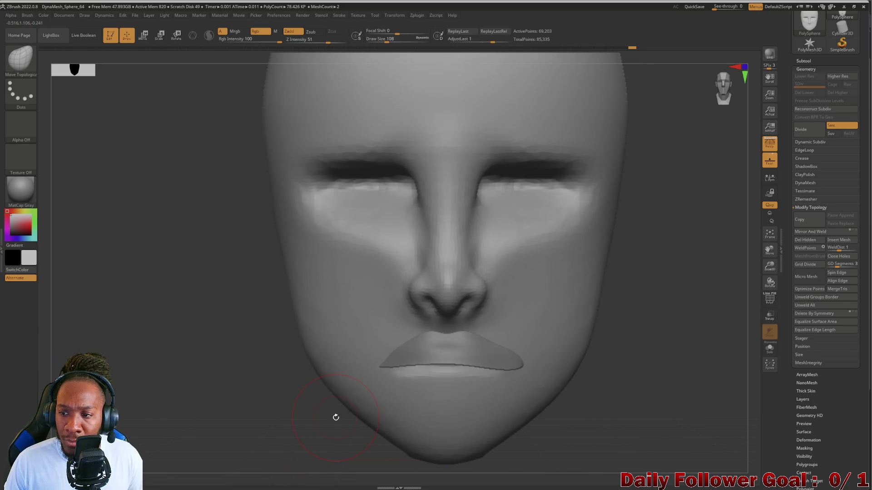
{"action": "left_click", "coordinate": [804, 61]}
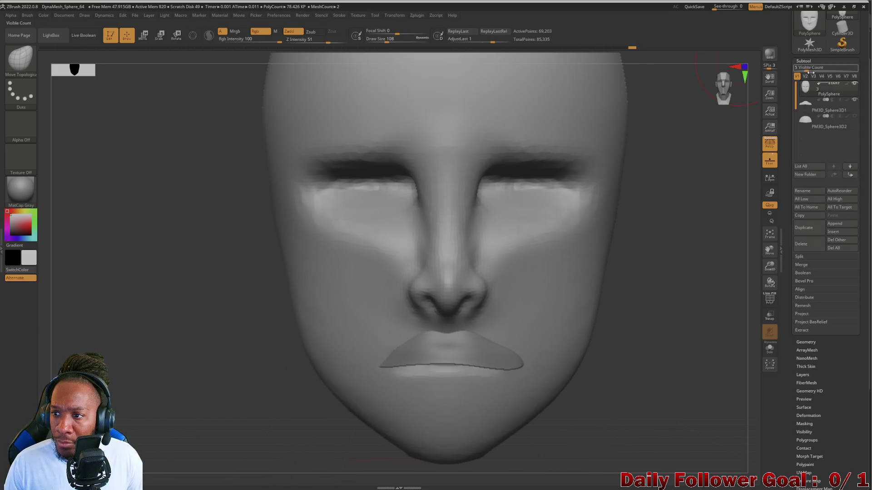
Select the PM3D_Sphere3D1 lip subtool and ClipRect away its left half
{"action": "left_click", "coordinate": [817, 107]}
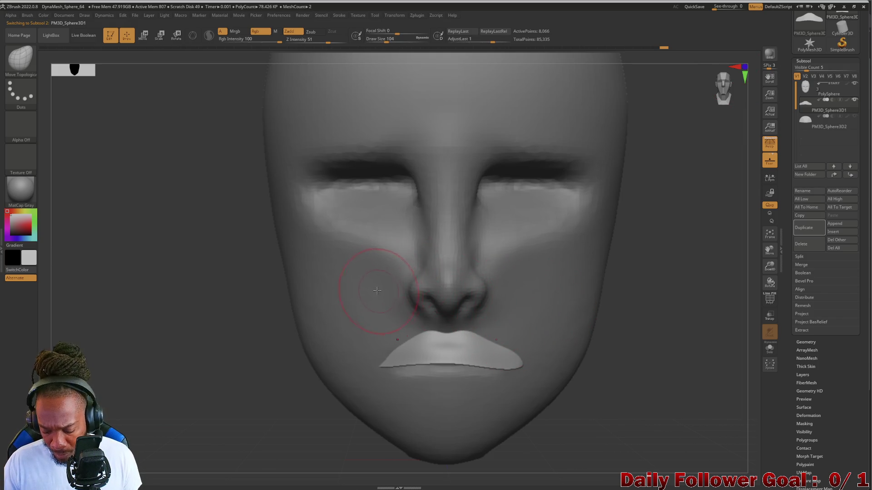
{"action": "mouse_move", "coordinate": [354, 269]}
{"action": "left_mouse_down", "text": "ctrl+shift"}
{"action": "mouse_move", "coordinate": [424, 350]}
{"action": "mouse_move", "coordinate": [448, 431]}
{"action": "left_mouse_up", "text": "ctrl+shift"}
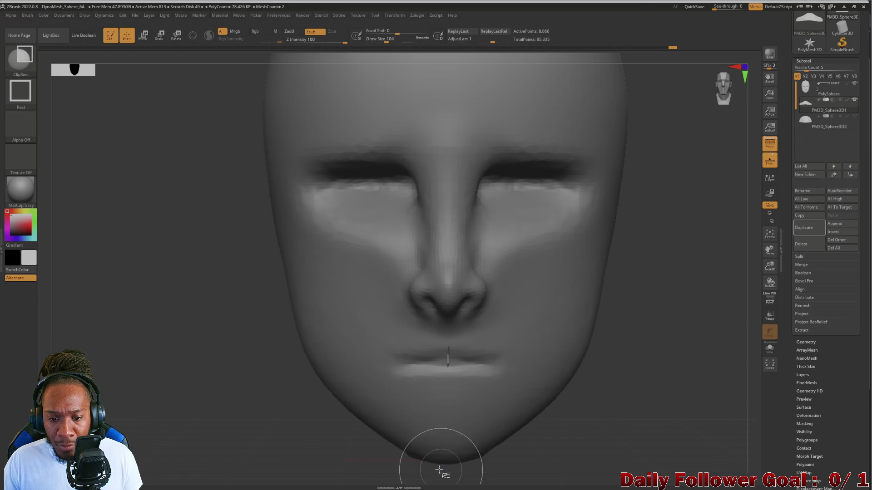
{"action": "key", "text": "ctrl+z"}
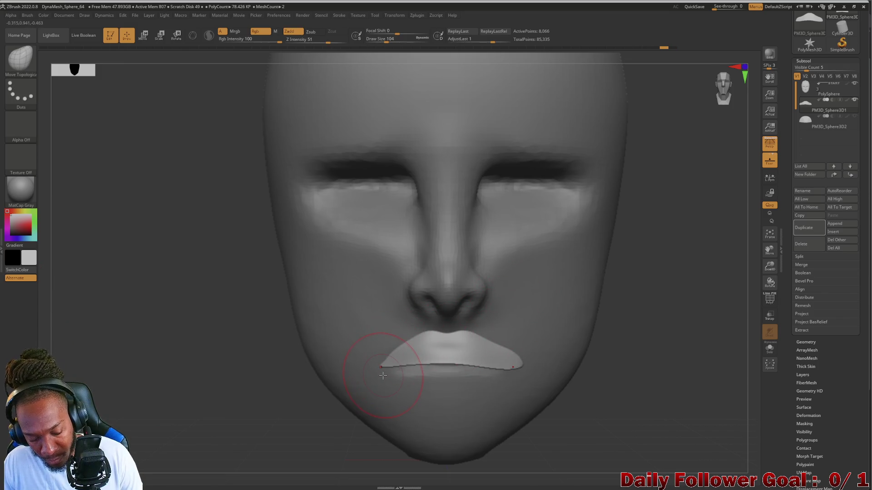
{"action": "mouse_move", "coordinate": [348, 270]}
{"action": "left_mouse_down", "text": "ctrl+shift"}
{"action": "mouse_move", "coordinate": [443, 387]}
{"action": "mouse_move", "coordinate": [447, 427]}
{"action": "left_mouse_up", "text": "ctrl+shift"}
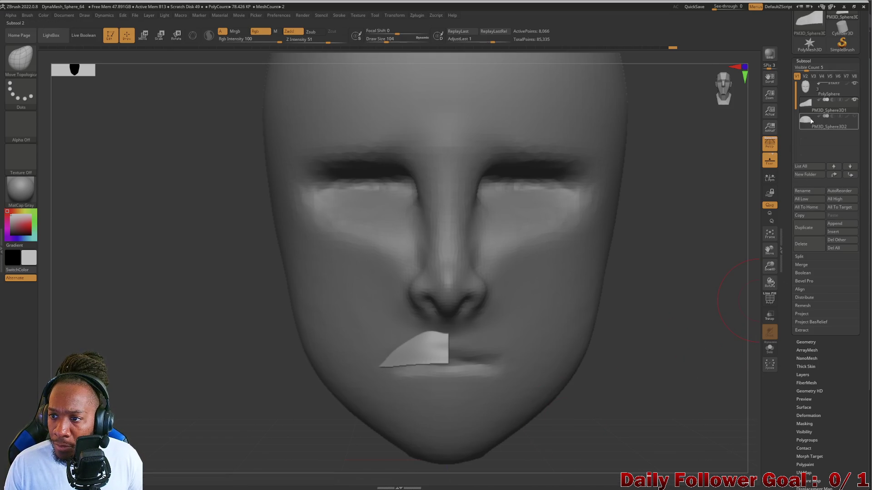
Mirror And Weld the half lip into a full lip and rotate to check it
{"action": "scroll", "coordinate": [818, 204], "scroll_direction": "up", "scroll_amount": 3}
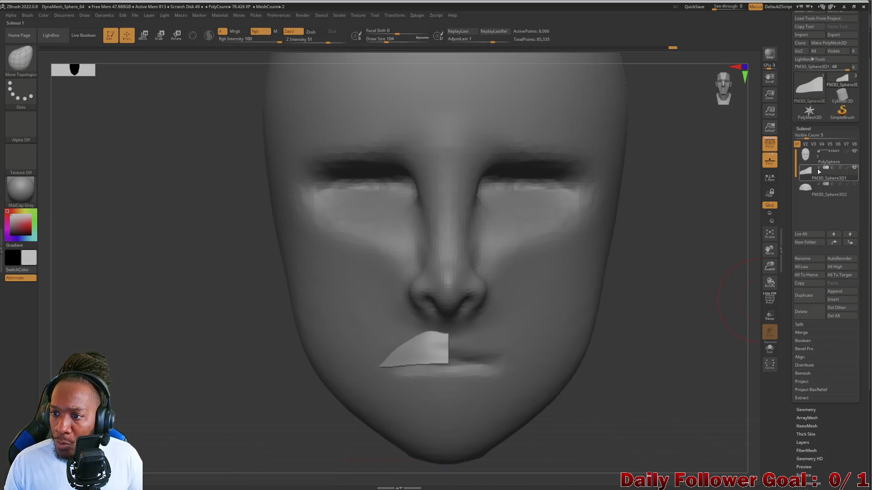
{"action": "scroll", "coordinate": [808, 273], "scroll_direction": "down", "scroll_amount": 5}
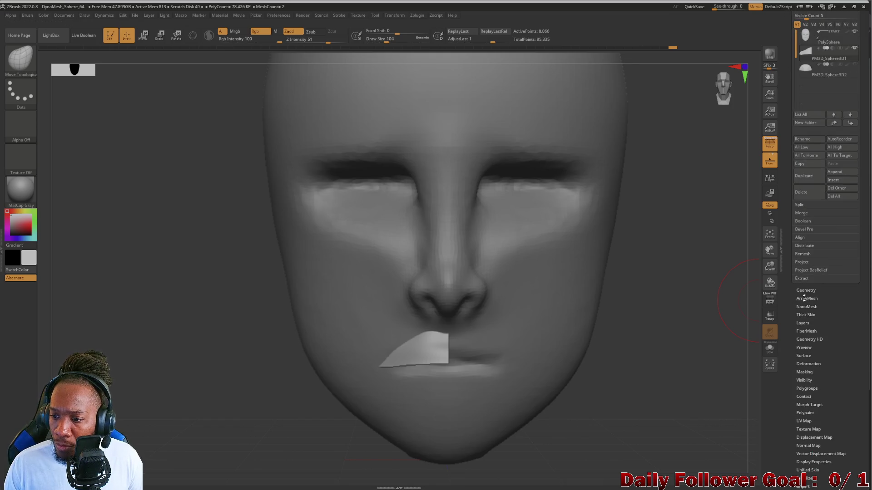
{"action": "left_click", "coordinate": [809, 290]}
{"action": "left_click", "coordinate": [806, 185]}
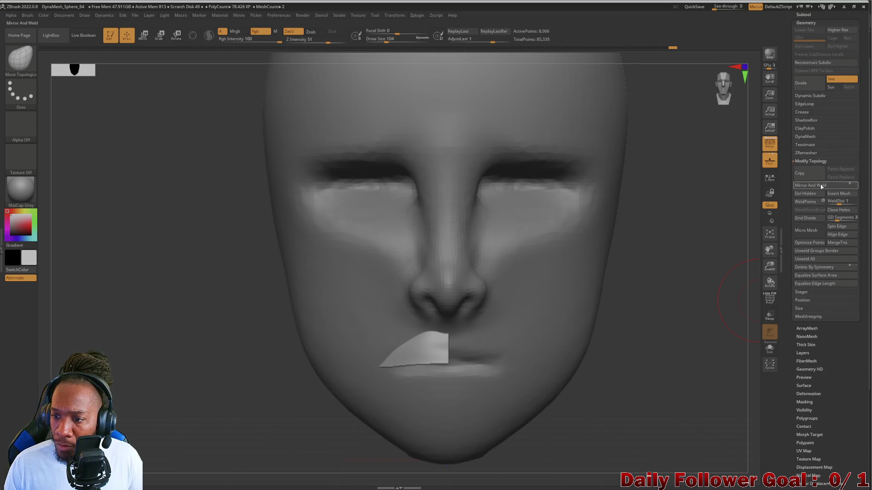
{"action": "mouse_move", "coordinate": [245, 314]}
{"action": "left_mouse_down"}
{"action": "mouse_move", "coordinate": [225, 312]}
{"action": "mouse_move", "coordinate": [191, 356]}
{"action": "mouse_move", "coordinate": [187, 394]}
{"action": "mouse_move", "coordinate": [214, 400]}
{"action": "mouse_move", "coordinate": [203, 412]}
{"action": "mouse_move", "coordinate": [221, 400]}
{"action": "mouse_move", "coordinate": [223, 325]}
{"action": "mouse_move", "coordinate": [197, 383]}
{"action": "mouse_move", "coordinate": [143, 362]}
{"action": "mouse_move", "coordinate": [155, 393]}
{"action": "mouse_move", "coordinate": [138, 370]}
{"action": "left_mouse_up"}
Select the Inflat brush and inflate the upper lip fuller with symmetry
{"action": "left_click", "coordinate": [19, 59]}
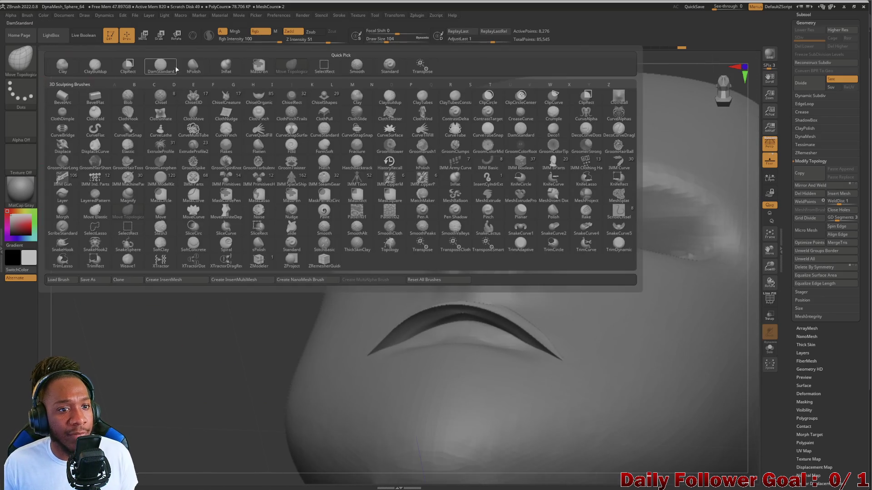
{"action": "left_click", "coordinate": [226, 66]}
{"action": "mouse_move", "coordinate": [251, 316]}
{"action": "left_mouse_down"}
{"action": "mouse_move", "coordinate": [206, 293]}
{"action": "mouse_move", "coordinate": [364, 299]}
{"action": "left_mouse_up"}
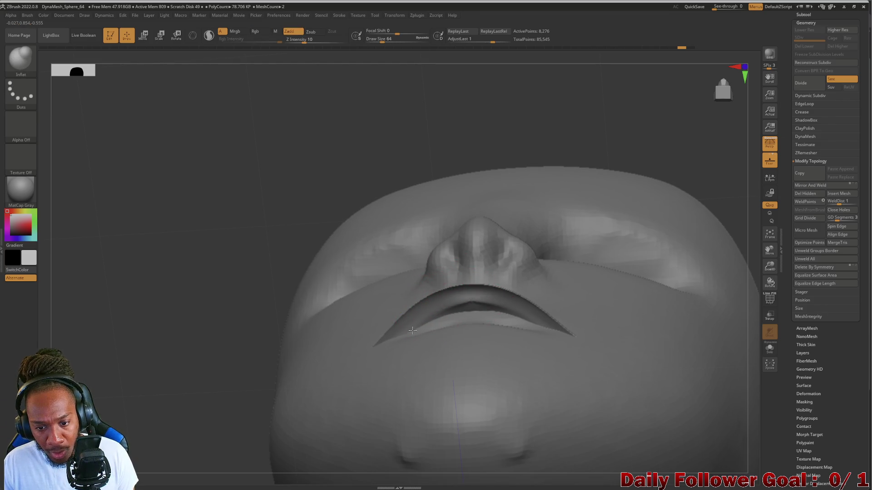
{"action": "mouse_move", "coordinate": [465, 309]}
{"action": "left_mouse_down"}
{"action": "mouse_move", "coordinate": [497, 301]}
{"action": "mouse_move", "coordinate": [523, 308]}
{"action": "left_mouse_up"}
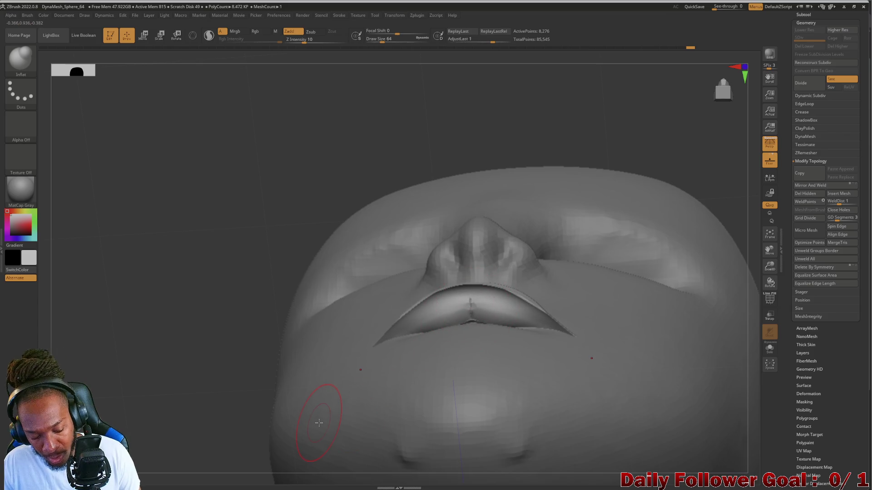
{"action": "key", "text": "ctrl+z"}
{"action": "mouse_move", "coordinate": [426, 322]}
{"action": "left_mouse_down"}
{"action": "mouse_move", "coordinate": [458, 302]}
{"action": "mouse_move", "coordinate": [436, 313]}
{"action": "mouse_move", "coordinate": [419, 344]}
{"action": "mouse_move", "coordinate": [472, 310]}
{"action": "mouse_move", "coordinate": [409, 325]}
{"action": "mouse_move", "coordinate": [470, 304]}
{"action": "left_mouse_up"}
{"action": "mouse_move", "coordinate": [157, 312]}
{"action": "left_mouse_down"}
{"action": "mouse_move", "coordinate": [152, 380]}
{"action": "mouse_move", "coordinate": [136, 325]}
{"action": "mouse_move", "coordinate": [130, 353]}
{"action": "mouse_move", "coordinate": [141, 354]}
{"action": "mouse_move", "coordinate": [132, 344]}
{"action": "left_mouse_up"}
Remesh the lip with Geometry > DynaMesh
{"action": "key", "text": "ctrl"}
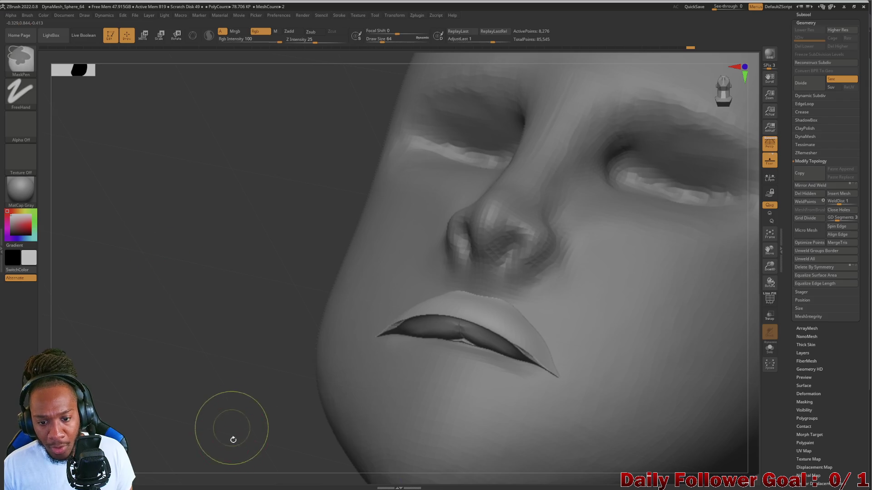
{"action": "scroll", "coordinate": [825, 213], "scroll_direction": "up", "scroll_amount": 3}
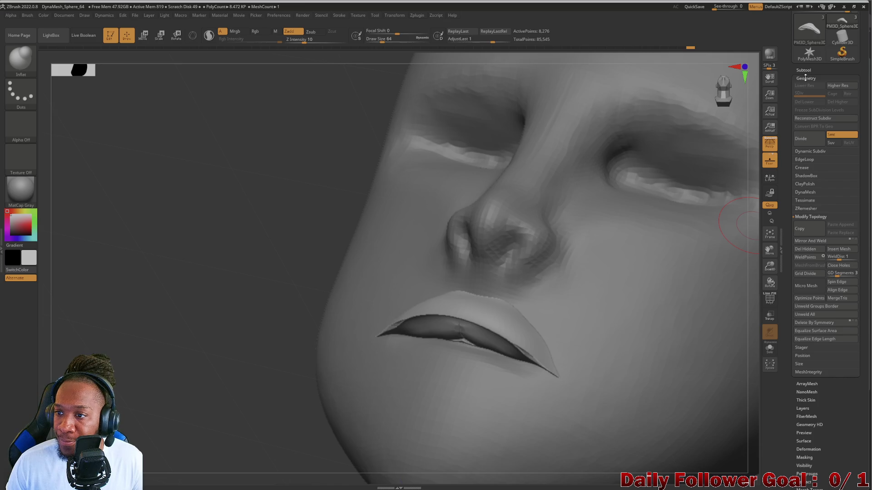
{"action": "left_click", "coordinate": [805, 78]}
{"action": "left_click", "coordinate": [806, 79]}
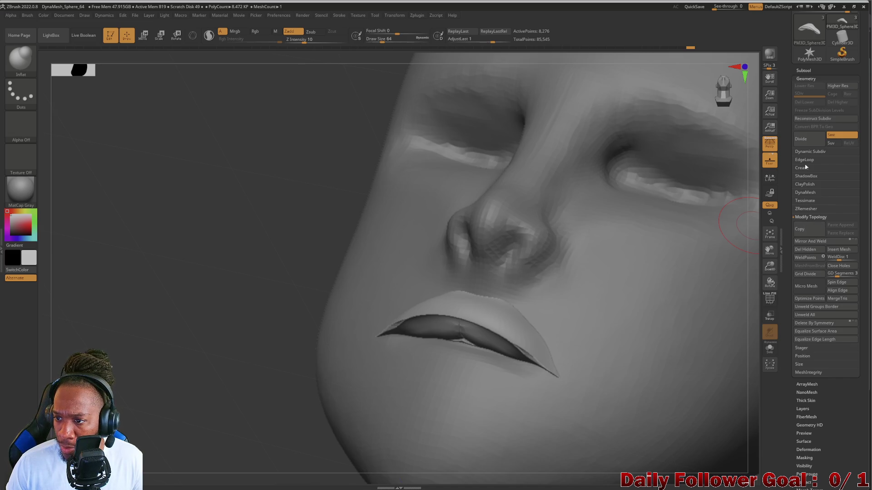
{"action": "left_click", "coordinate": [805, 193]}
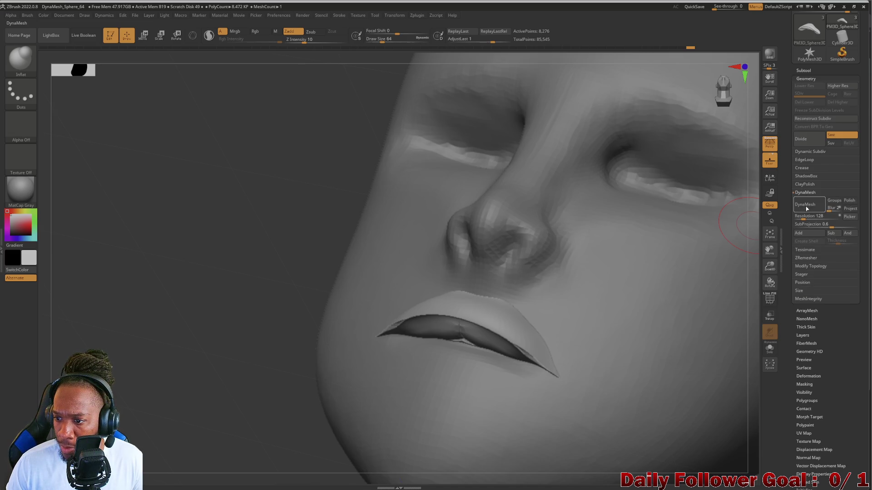
{"action": "left_click", "coordinate": [806, 205]}
Smooth the lip crease and its lower edge into an evenly tapered shape
{"action": "mouse_move", "coordinate": [243, 243]}
{"action": "left_mouse_down"}
{"action": "mouse_move", "coordinate": [172, 287]}
{"action": "mouse_move", "coordinate": [296, 325]}
{"action": "mouse_move", "coordinate": [208, 296]}
{"action": "mouse_move", "coordinate": [222, 297]}
{"action": "left_mouse_up"}
{"action": "mouse_move", "coordinate": [458, 308]}
{"action": "left_mouse_down", "text": "shift"}
{"action": "mouse_move", "coordinate": [483, 311]}
{"action": "mouse_move", "coordinate": [477, 321]}
{"action": "left_mouse_up", "text": "shift"}
{"action": "mouse_move", "coordinate": [236, 299]}
{"action": "left_mouse_down"}
{"action": "mouse_move", "coordinate": [200, 292]}
{"action": "mouse_move", "coordinate": [436, 294]}
{"action": "mouse_move", "coordinate": [486, 306]}
{"action": "mouse_move", "coordinate": [444, 312]}
{"action": "mouse_move", "coordinate": [418, 335]}
{"action": "mouse_move", "coordinate": [486, 302]}
{"action": "mouse_move", "coordinate": [415, 331]}
{"action": "mouse_move", "coordinate": [488, 291]}
{"action": "left_mouse_up"}
{"action": "key", "text": "b"}
{"action": "key", "text": "i"}
{"action": "key", "text": "n"}
{"action": "mouse_move", "coordinate": [291, 340]}
{"action": "left_mouse_down", "text": "shift"}
{"action": "mouse_move", "coordinate": [205, 338]}
{"action": "mouse_move", "coordinate": [350, 315]}
{"action": "left_mouse_up", "text": "shift"}
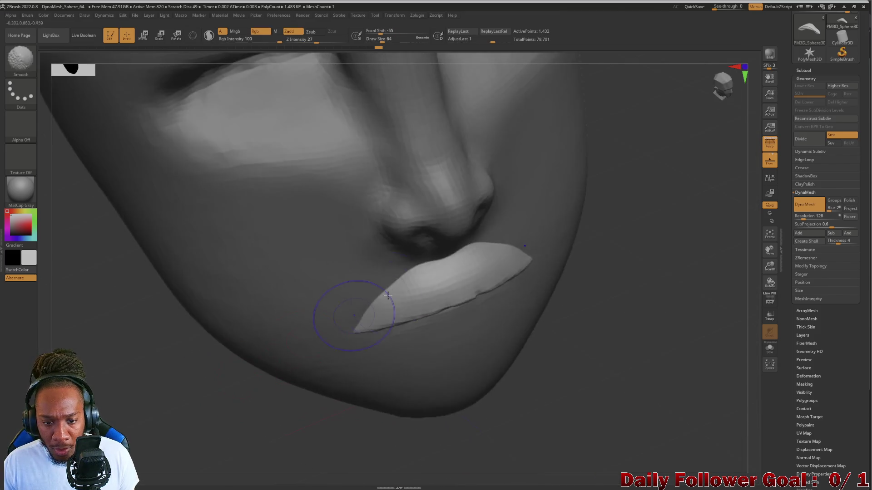
{"action": "mouse_move", "coordinate": [254, 381]}
{"action": "left_mouse_down", "text": "shift"}
{"action": "mouse_move", "coordinate": [157, 366]}
{"action": "mouse_move", "coordinate": [170, 224]}
{"action": "mouse_move", "coordinate": [220, 347]}
{"action": "mouse_move", "coordinate": [222, 395]}
{"action": "mouse_move", "coordinate": [217, 370]}
{"action": "mouse_move", "coordinate": [224, 366]}
{"action": "mouse_move", "coordinate": [235, 395]}
{"action": "mouse_move", "coordinate": [230, 402]}
{"action": "left_mouse_up", "text": "shift"}
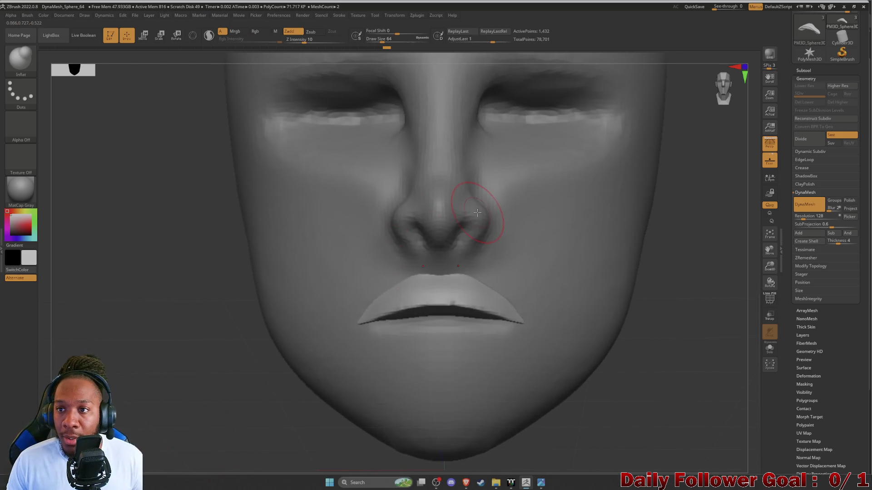
Set See-through to 72 to compare against the reference photo, then select Move Topological
{"action": "left_click_drag", "start_coordinate": [713, 13], "coordinate": [735, 10]}
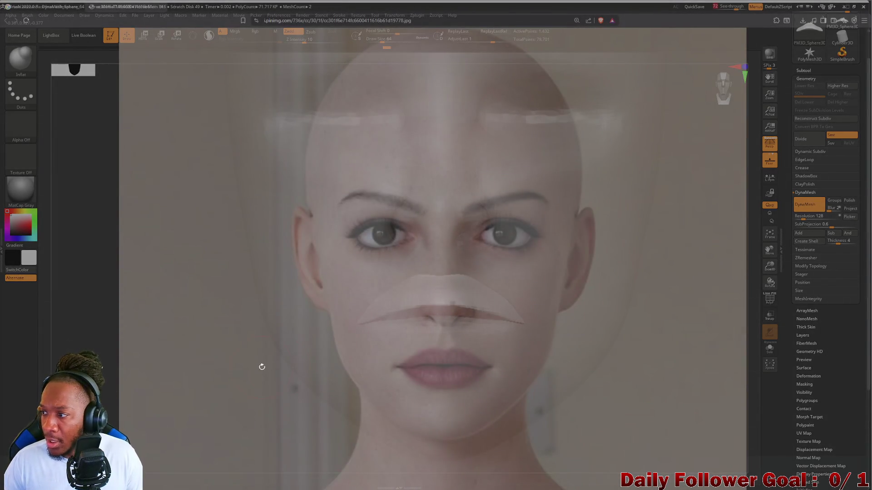
{"action": "mouse_move", "coordinate": [179, 350]}
{"action": "left_mouse_down"}
{"action": "mouse_move", "coordinate": [204, 385]}
{"action": "mouse_move", "coordinate": [200, 336]}
{"action": "mouse_move", "coordinate": [214, 274]}
{"action": "mouse_move", "coordinate": [270, 343]}
{"action": "mouse_move", "coordinate": [239, 395]}
{"action": "mouse_move", "coordinate": [220, 331]}
{"action": "mouse_move", "coordinate": [230, 318]}
{"action": "mouse_move", "coordinate": [261, 421]}
{"action": "mouse_move", "coordinate": [249, 432]}
{"action": "mouse_move", "coordinate": [236, 401]}
{"action": "left_mouse_up"}
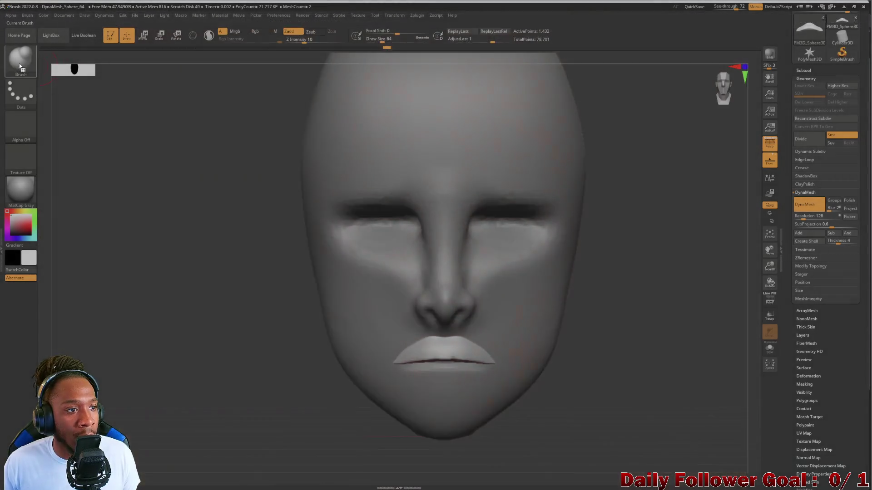
{"action": "left_click", "coordinate": [20, 58]}
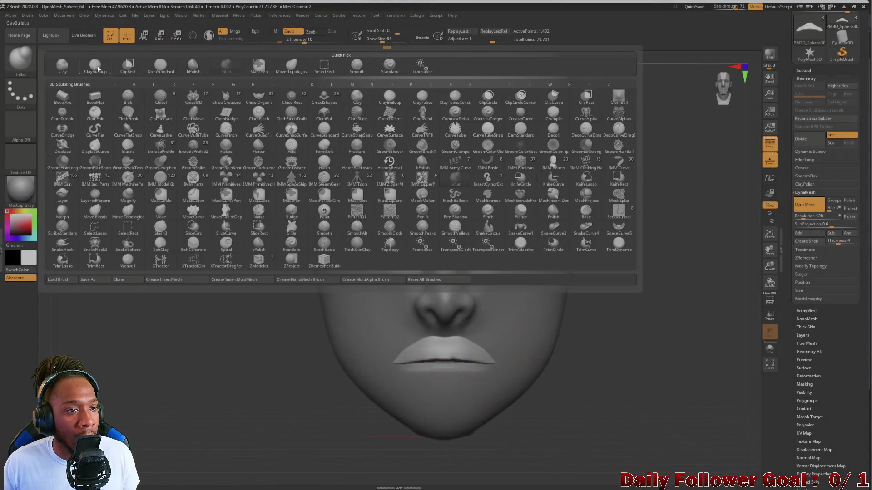
{"action": "left_click", "coordinate": [291, 66]}
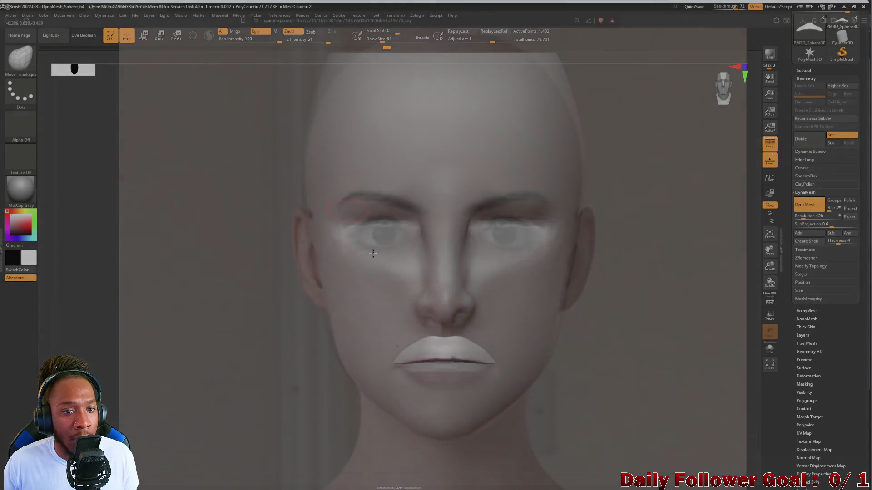
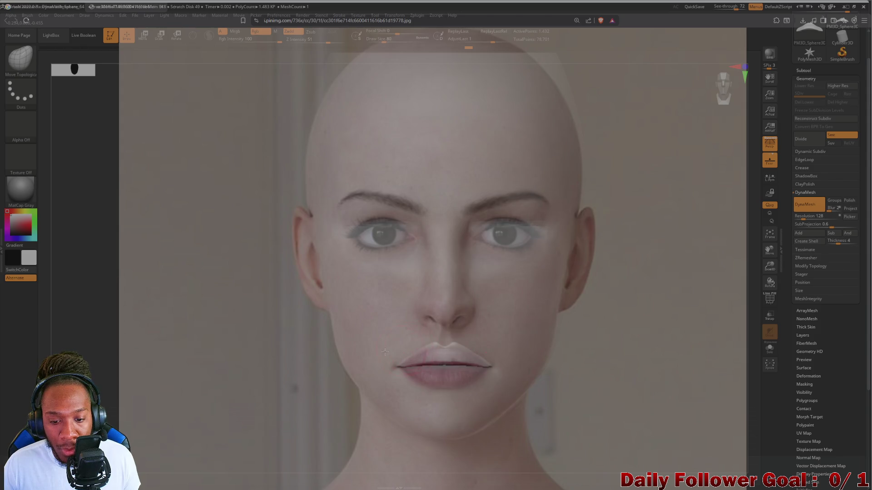
Duplicate the PM3D_Sphere3D1 lip piece into PM3D_Sphere3D2_1 and set See-through back to 0
{"action": "left_click_drag", "start_coordinate": [395, 351], "coordinate": [449, 358], "text": "ctrl"}
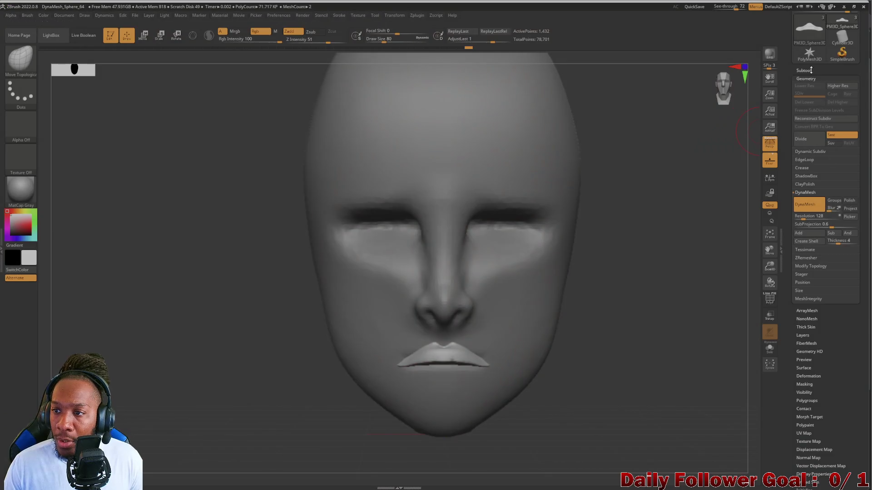
{"action": "left_click", "coordinate": [807, 79]}
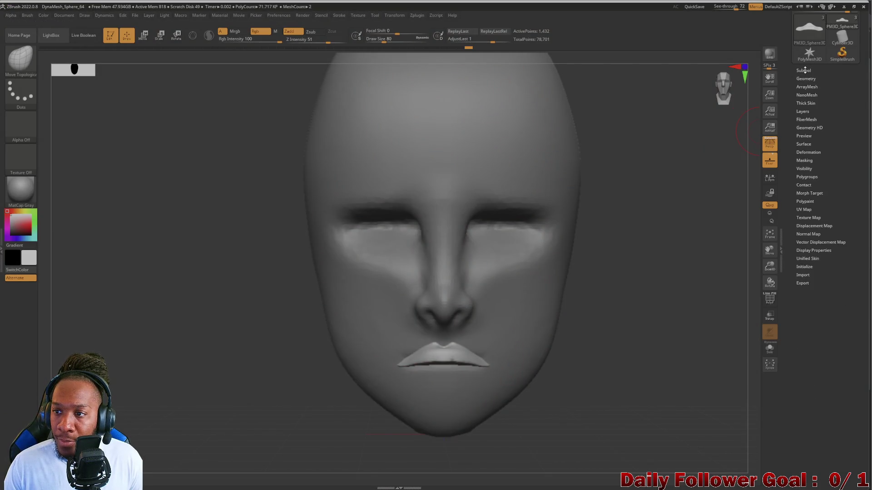
{"action": "left_click", "coordinate": [803, 70]}
{"action": "mouse_move", "coordinate": [809, 117]}
{"action": "left_click", "coordinate": [808, 133]}
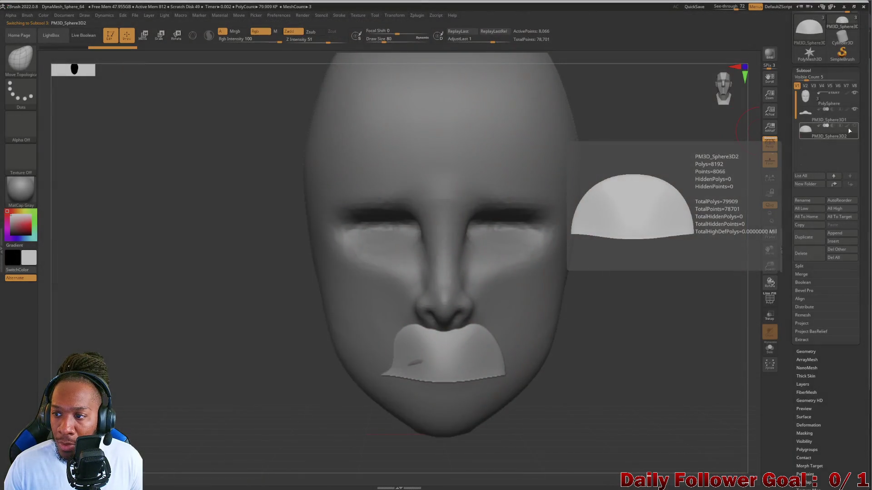
{"action": "left_click", "coordinate": [816, 116]}
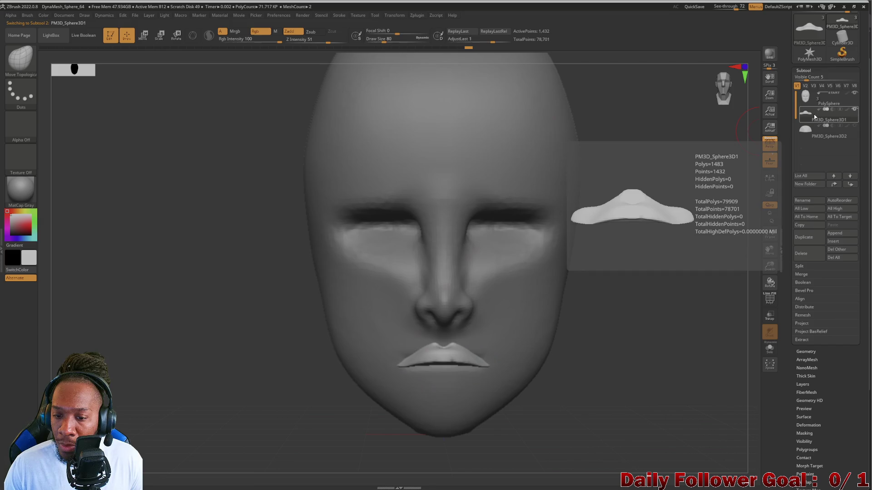
{"action": "left_click", "coordinate": [803, 237]}
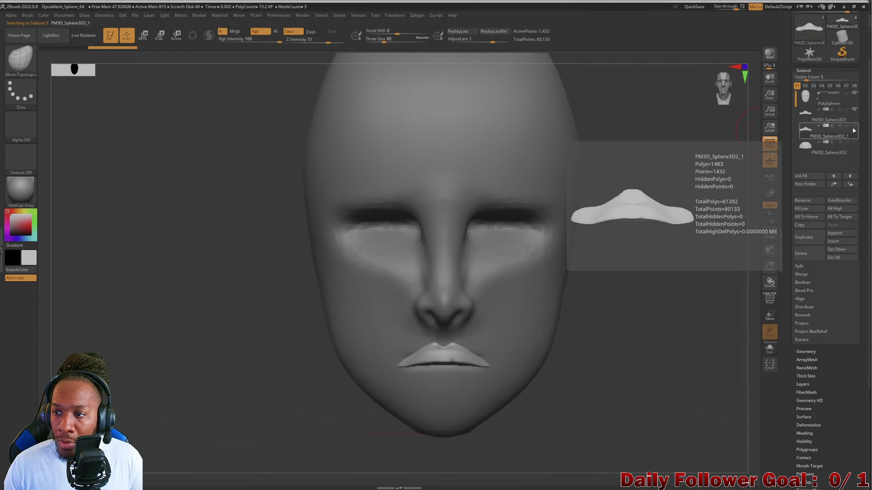
{"action": "key", "text": "alt+Tab"}
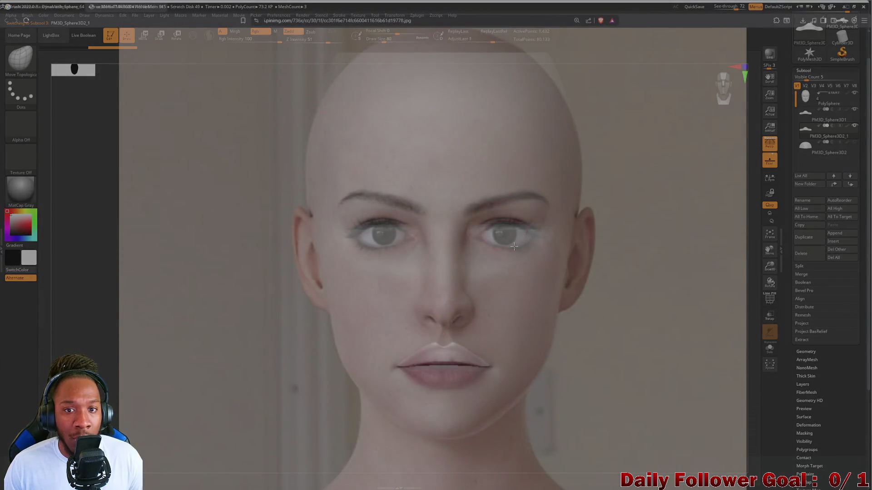
{"action": "mouse_move", "coordinate": [727, 7]}
{"action": "left_mouse_down"}
{"action": "mouse_move", "coordinate": [712, 7]}
{"action": "mouse_move", "coordinate": [736, 6]}
{"action": "mouse_move", "coordinate": [713, 13]}
{"action": "left_mouse_up"}
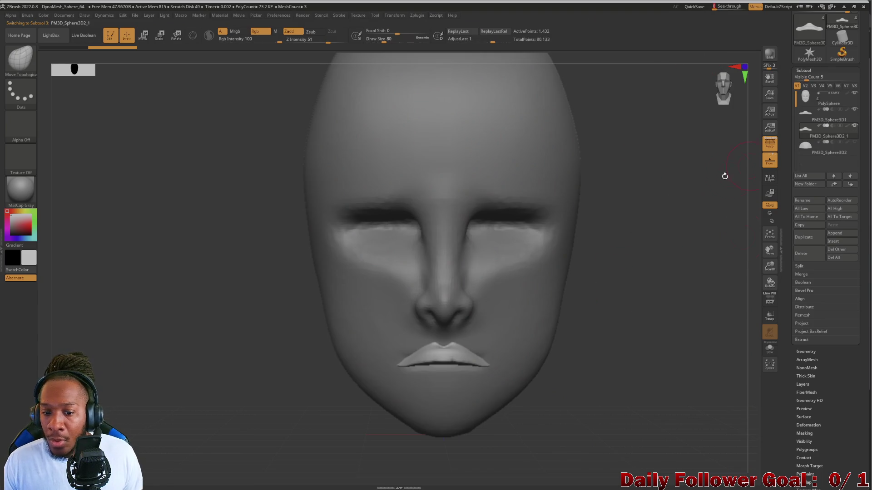
Lay a Transpose rotate line across the lips and trial-spin the copied piece
{"action": "left_click", "coordinate": [177, 35]}
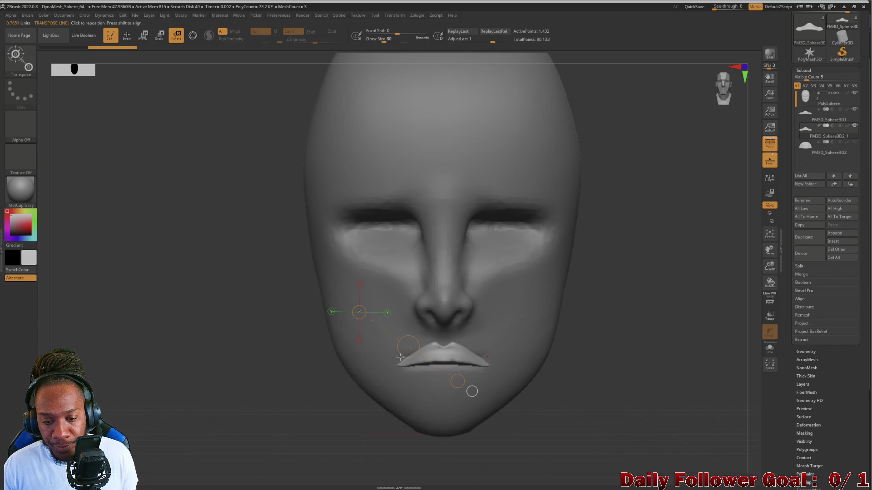
{"action": "mouse_move", "coordinate": [404, 367]}
{"action": "left_mouse_down"}
{"action": "mouse_move", "coordinate": [486, 363]}
{"action": "mouse_move", "coordinate": [480, 423]}
{"action": "left_mouse_up"}
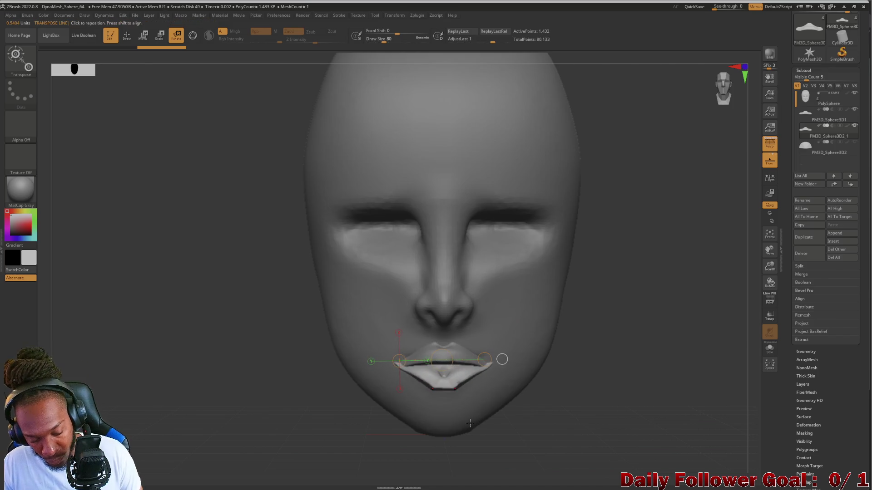
{"action": "key", "text": "ctrl+z"}
{"action": "left_click", "coordinate": [488, 362]}
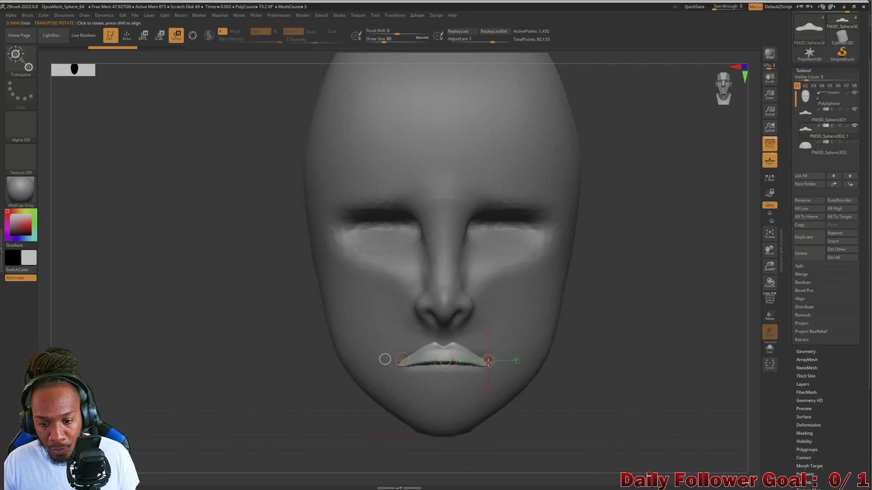
{"action": "left_click", "coordinate": [399, 361]}
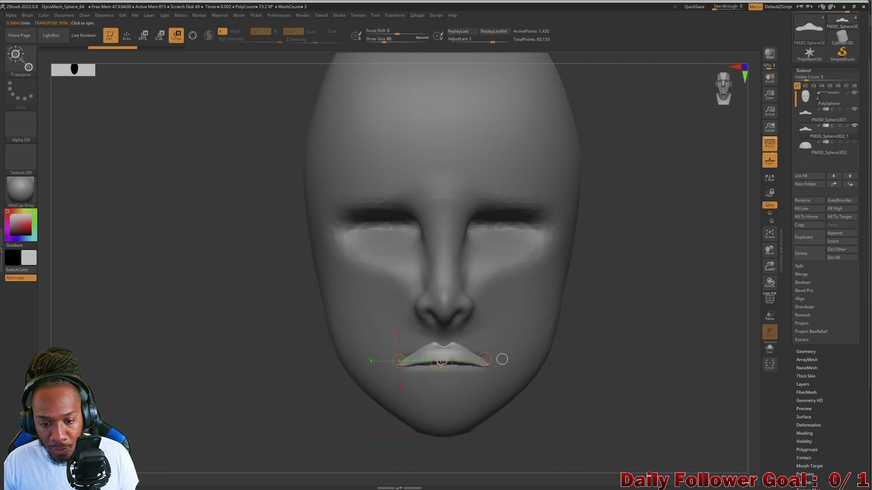
{"action": "mouse_move", "coordinate": [442, 361]}
{"action": "left_mouse_down"}
{"action": "mouse_move", "coordinate": [373, 175]}
{"action": "mouse_move", "coordinate": [303, 157]}
{"action": "left_mouse_up"}
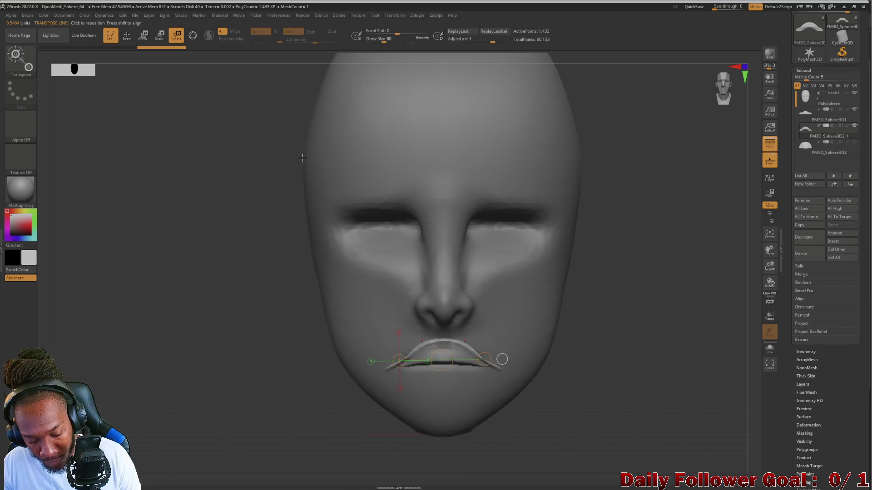
{"action": "key", "text": "ctrl+z"}
Rotate the copied lip piece downward around the mouth corner
{"action": "left_click", "coordinate": [399, 361]}
{"action": "mouse_move", "coordinate": [441, 361]}
{"action": "left_mouse_down"}
{"action": "mouse_move", "coordinate": [445, 428]}
{"action": "mouse_move", "coordinate": [479, 452]}
{"action": "left_mouse_up"}
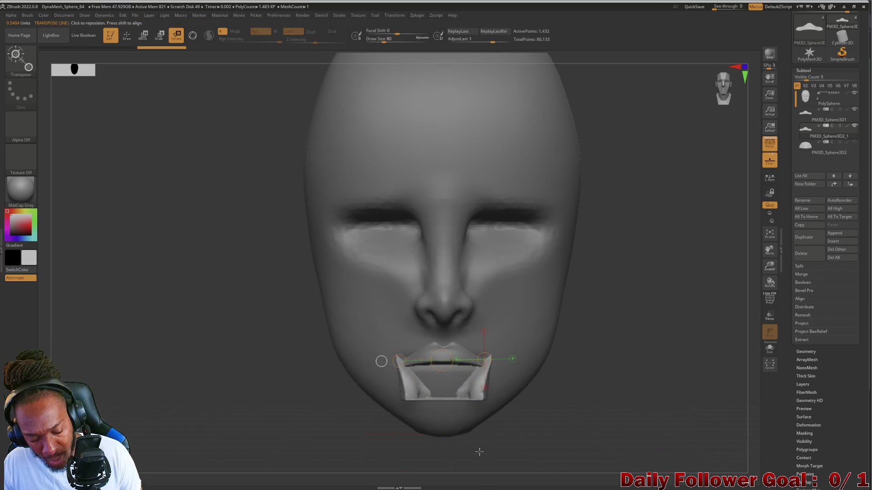
{"action": "key", "text": "ctrl+z"}
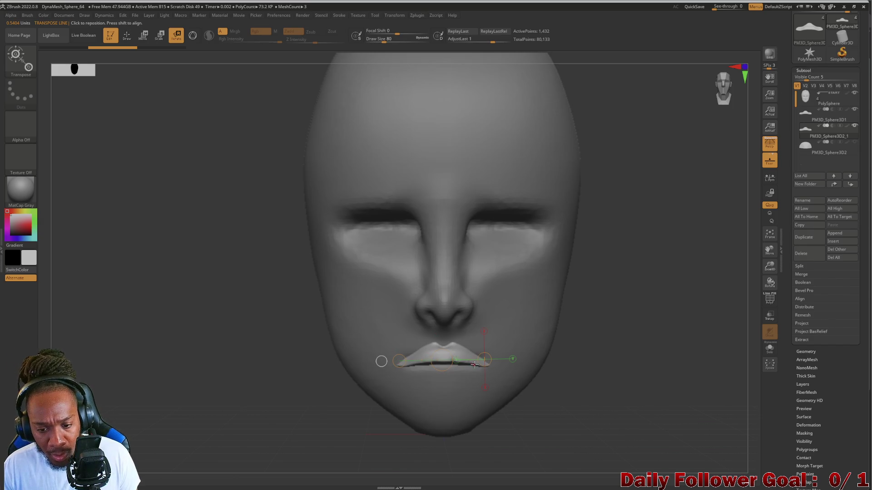
{"action": "mouse_move", "coordinate": [398, 361]}
{"action": "left_mouse_down"}
{"action": "mouse_move", "coordinate": [390, 368]}
{"action": "mouse_move", "coordinate": [436, 441]}
{"action": "mouse_move", "coordinate": [320, 411]}
{"action": "mouse_move", "coordinate": [297, 352]}
{"action": "mouse_move", "coordinate": [309, 365]}
{"action": "mouse_move", "coordinate": [328, 365]}
{"action": "left_mouse_up"}
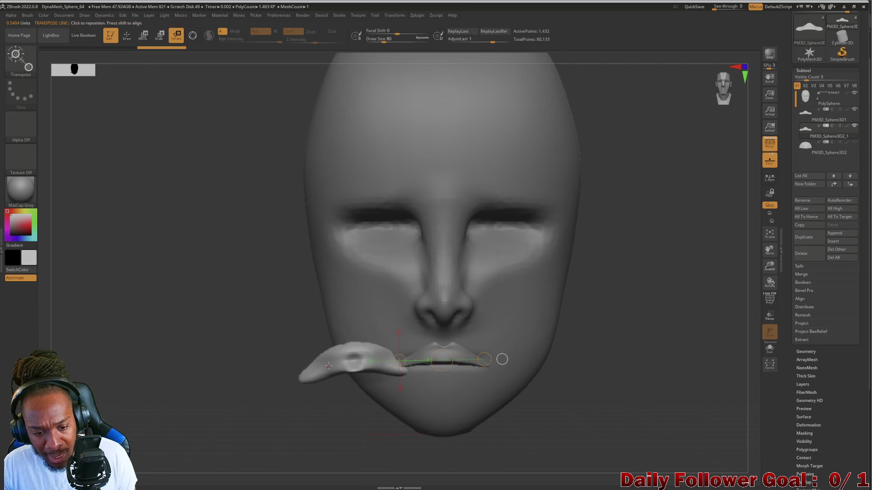
{"action": "key", "text": "ctrl+z"}
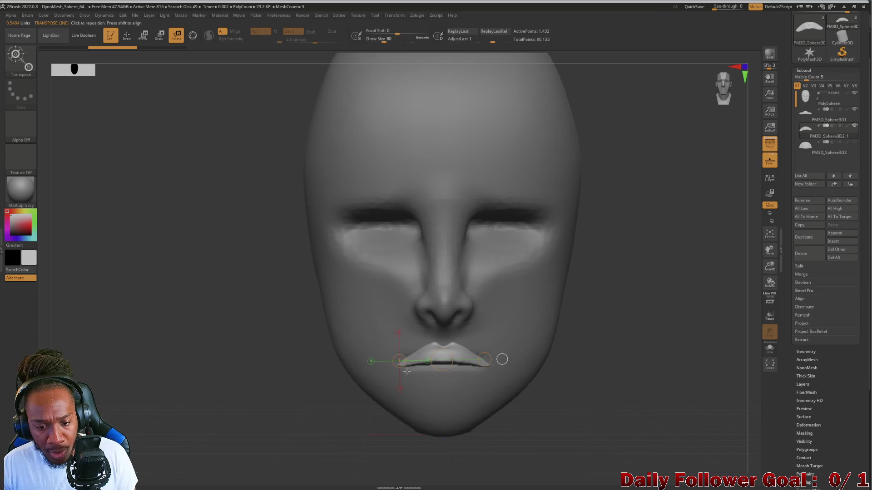
{"action": "mouse_move", "coordinate": [399, 361]}
{"action": "left_mouse_down"}
{"action": "mouse_move", "coordinate": [402, 377]}
{"action": "mouse_move", "coordinate": [468, 443]}
{"action": "mouse_move", "coordinate": [545, 406]}
{"action": "mouse_move", "coordinate": [565, 354]}
{"action": "mouse_move", "coordinate": [562, 366]}
{"action": "mouse_move", "coordinate": [557, 334]}
{"action": "mouse_move", "coordinate": [554, 364]}
{"action": "mouse_move", "coordinate": [552, 350]}
{"action": "mouse_move", "coordinate": [550, 362]}
{"action": "mouse_move", "coordinate": [459, 422]}
{"action": "mouse_move", "coordinate": [435, 363]}
{"action": "mouse_move", "coordinate": [450, 340]}
{"action": "mouse_move", "coordinate": [486, 323]}
{"action": "mouse_move", "coordinate": [519, 350]}
{"action": "left_mouse_up"}
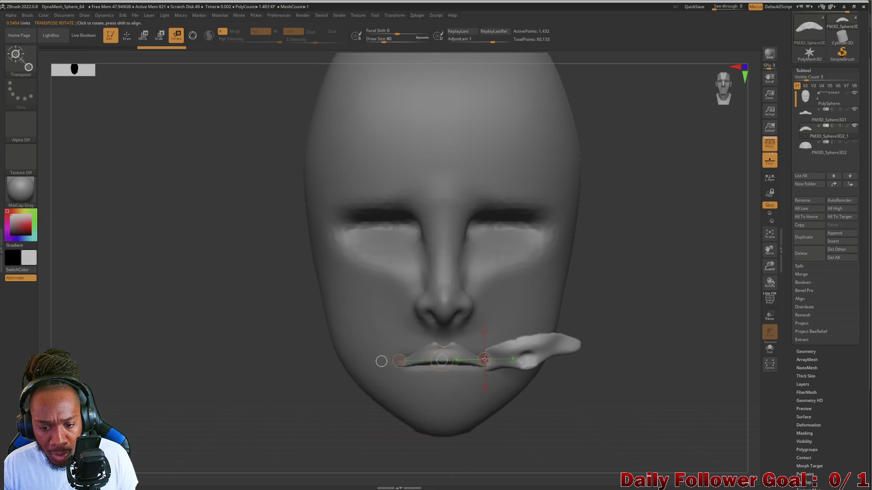
{"action": "left_click", "coordinate": [490, 358]}
{"action": "left_click_drag", "start_coordinate": [490, 355], "coordinate": [565, 335]}
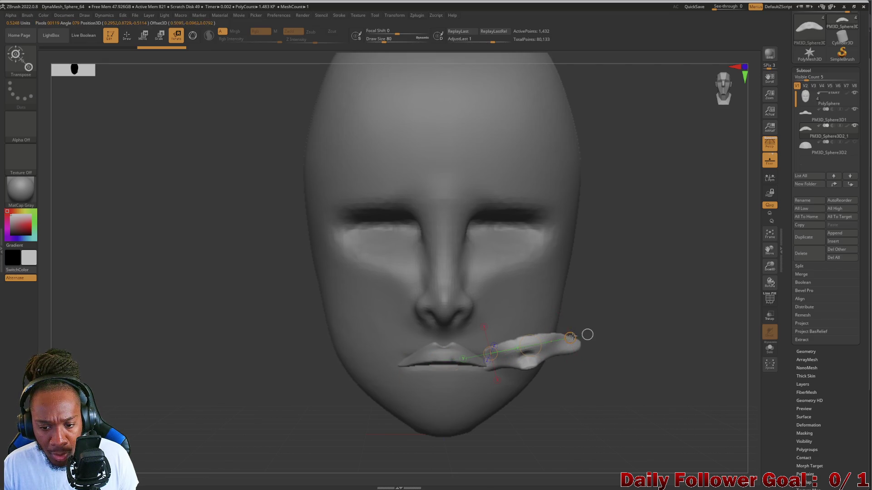
{"action": "left_click_drag", "start_coordinate": [572, 341], "coordinate": [568, 350]}
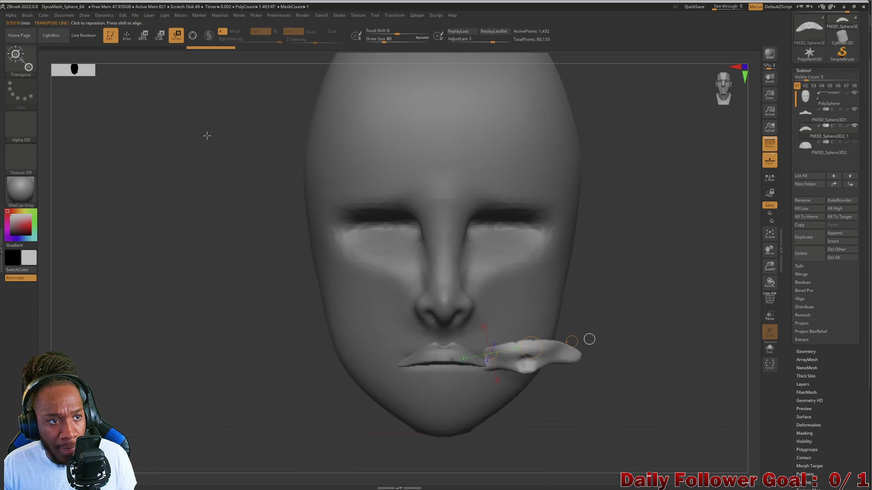
Move the copy down and tuck it beneath the upper lip as the lower lip
{"action": "left_click", "coordinate": [143, 41]}
{"action": "mouse_move", "coordinate": [519, 332]}
{"action": "left_mouse_down"}
{"action": "mouse_move", "coordinate": [436, 369]}
{"action": "mouse_move", "coordinate": [450, 366]}
{"action": "left_mouse_up"}
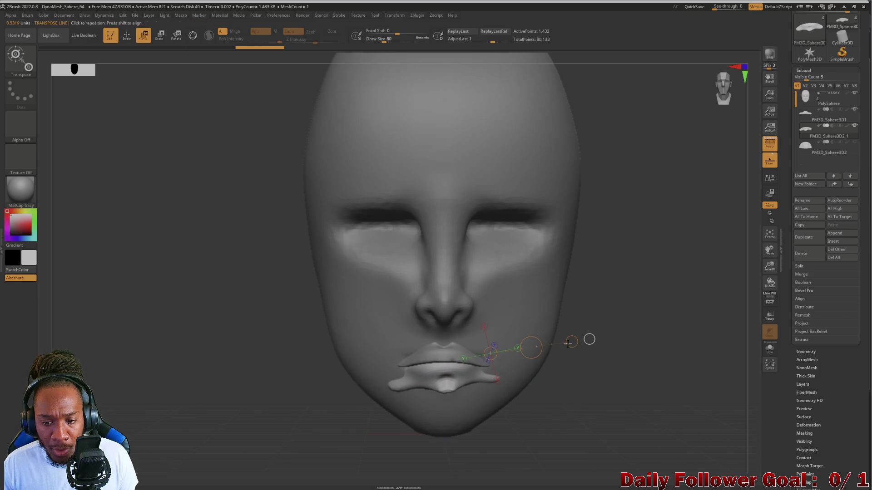
{"action": "mouse_move", "coordinate": [572, 342]}
{"action": "left_mouse_down"}
{"action": "mouse_move", "coordinate": [531, 348]}
{"action": "mouse_move", "coordinate": [510, 399]}
{"action": "mouse_move", "coordinate": [522, 354]}
{"action": "left_mouse_up"}
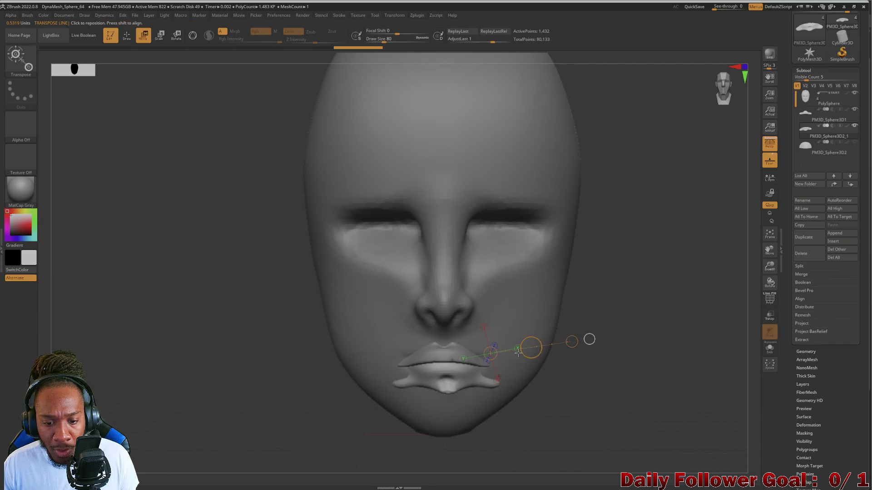
{"action": "left_click", "coordinate": [127, 34]}
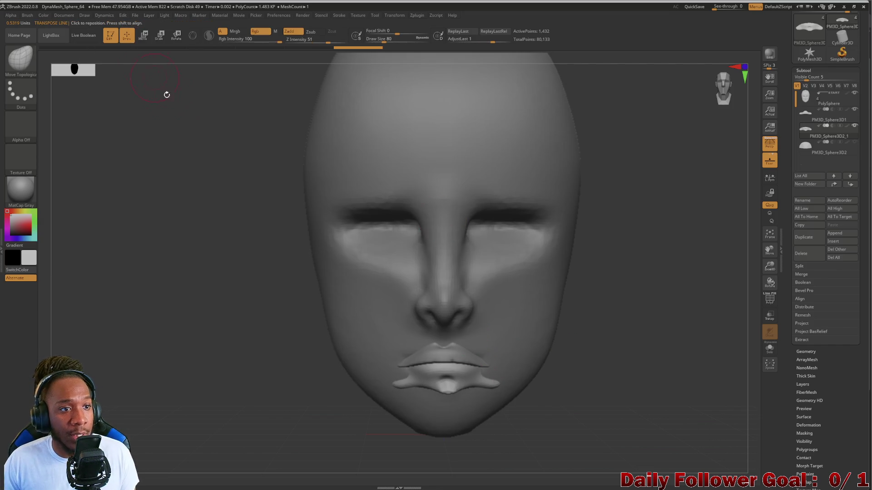
Mask and smooth the lower lip's centre, pull its corners outward, then raise See-through
{"action": "key", "text": "shift"}
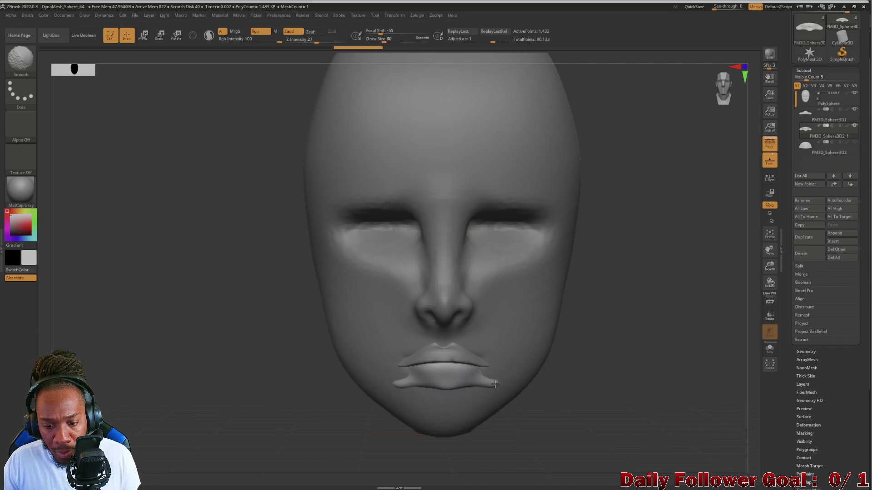
{"action": "left_click_drag", "start_coordinate": [405, 389], "coordinate": [417, 387]}
{"action": "key", "text": "ctrl+z"}
{"action": "key", "text": "ctrl+z"}
{"action": "key", "text": "ctrl+z"}
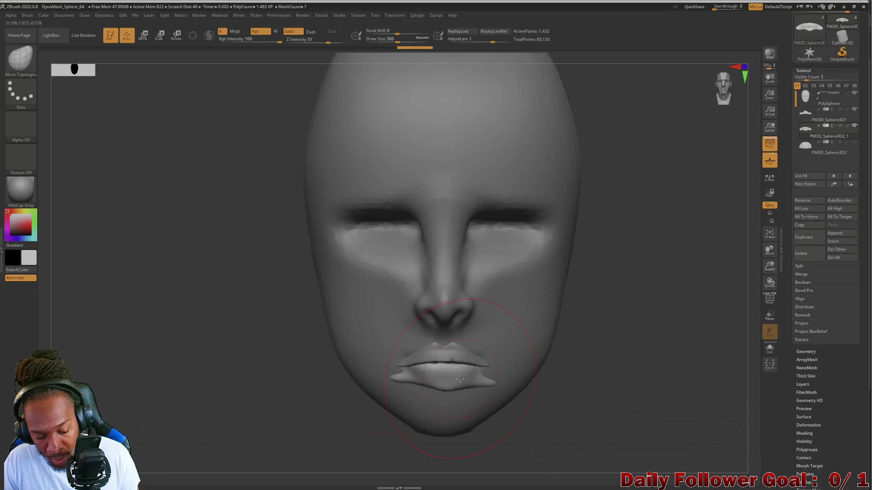
{"action": "left_click", "coordinate": [460, 379], "text": "ctrl"}
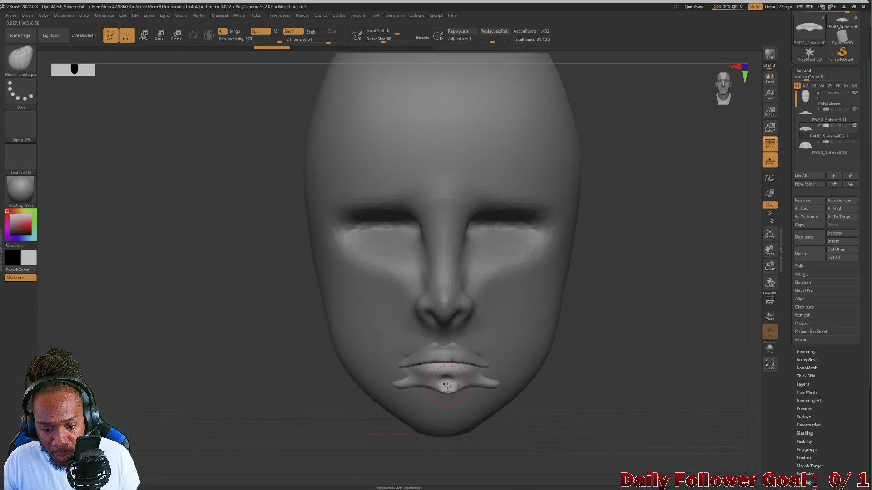
{"action": "mouse_move", "coordinate": [445, 384]}
{"action": "left_mouse_down", "text": "ctrl"}
{"action": "mouse_move", "coordinate": [400, 373]}
{"action": "mouse_move", "coordinate": [402, 363]}
{"action": "left_mouse_up", "text": "ctrl"}
{"action": "key", "text": "shift"}
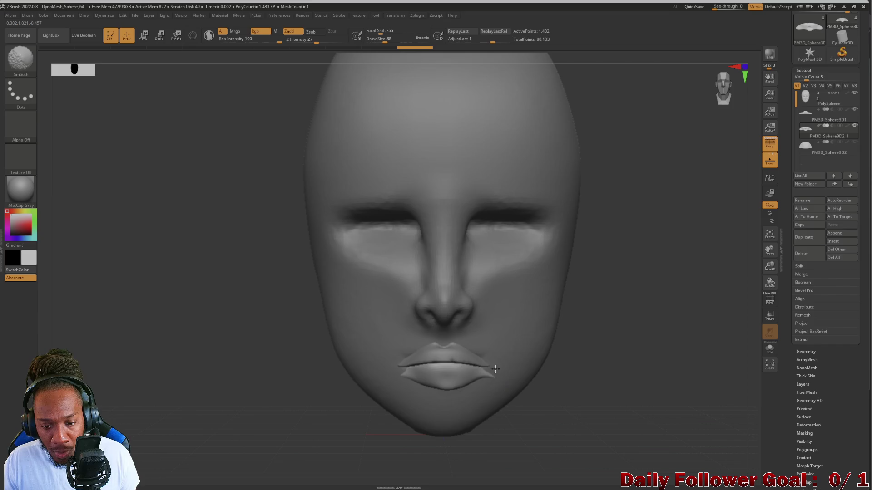
{"action": "left_click_drag", "start_coordinate": [496, 367], "coordinate": [505, 367]}
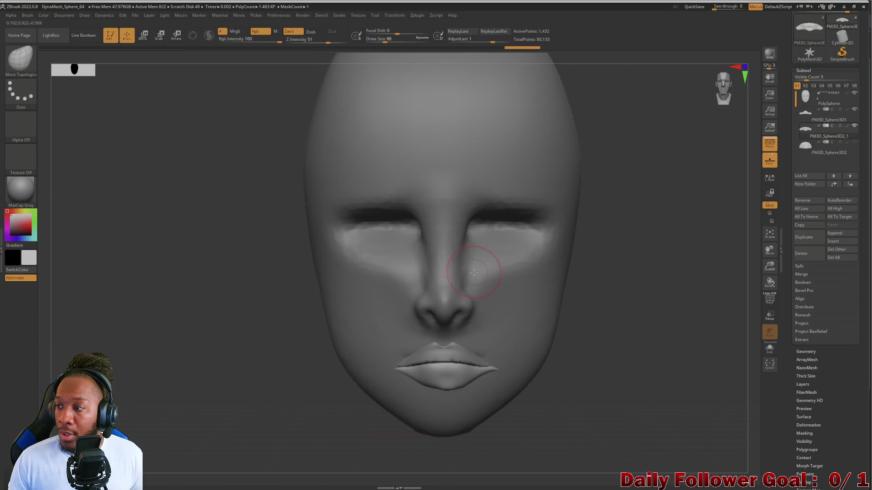
{"action": "left_click", "coordinate": [727, 9]}
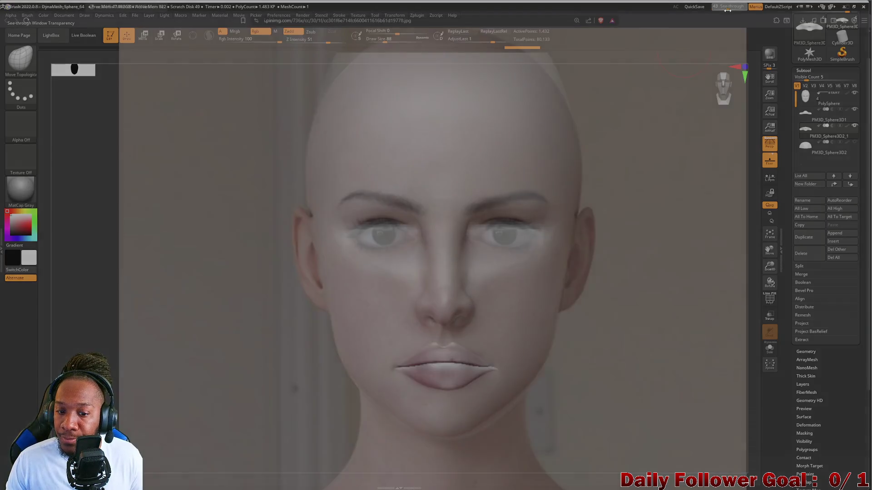
Briefly compare against the reference photo, then hide it so the sculpt shows fully opaque
{"action": "mouse_move", "coordinate": [731, 10]}
{"action": "left_mouse_down"}
{"action": "mouse_move", "coordinate": [748, 11]}
{"action": "mouse_move", "coordinate": [741, 12]}
{"action": "left_mouse_up"}
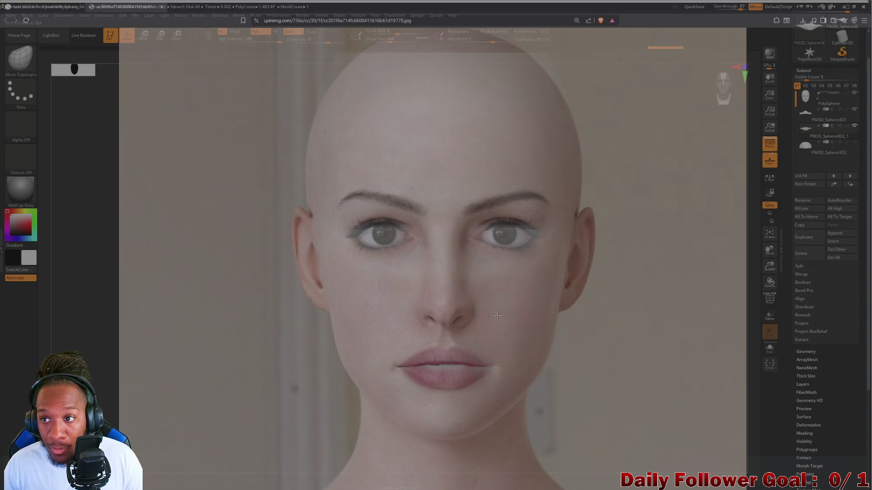
{"action": "left_click", "coordinate": [729, 6]}
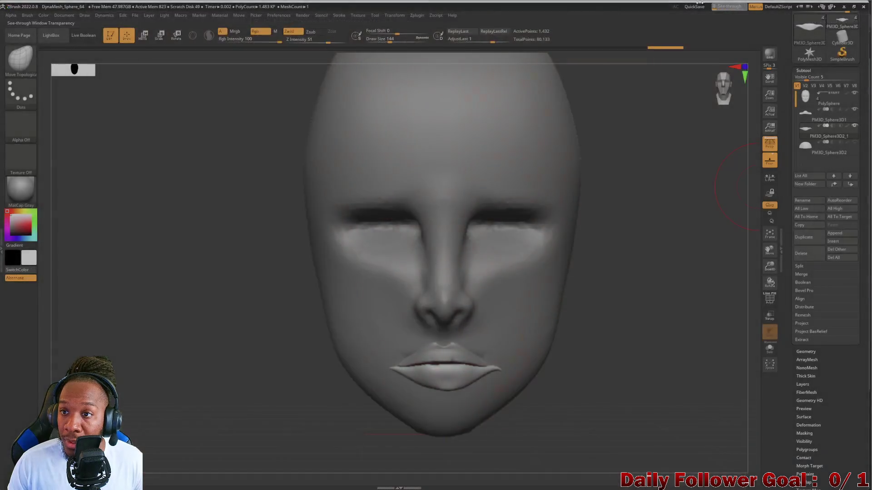
{"action": "left_click", "coordinate": [728, 6]}
{"action": "left_click", "coordinate": [729, 6]}
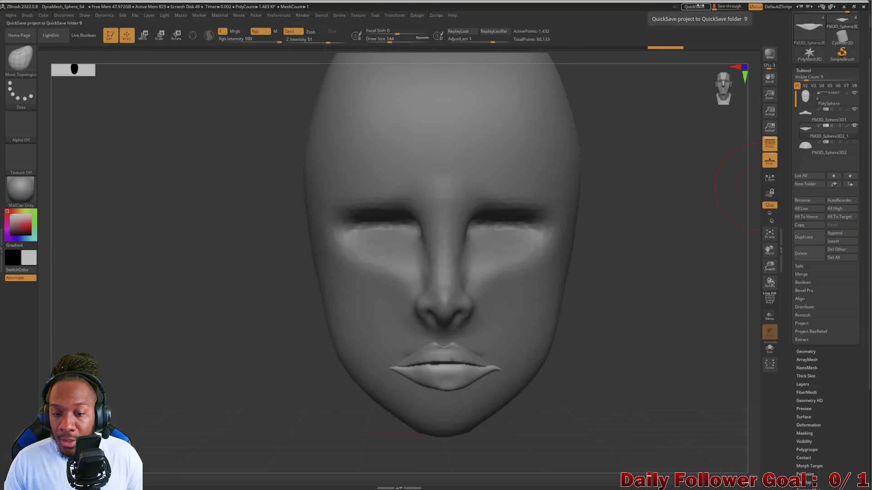
{"action": "mouse_move", "coordinate": [271, 336]}
{"action": "left_mouse_down"}
{"action": "mouse_move", "coordinate": [235, 321]}
{"action": "mouse_move", "coordinate": [244, 400]}
{"action": "mouse_move", "coordinate": [240, 305]}
{"action": "mouse_move", "coordinate": [272, 315]}
{"action": "mouse_move", "coordinate": [415, 290]}
{"action": "left_mouse_up"}
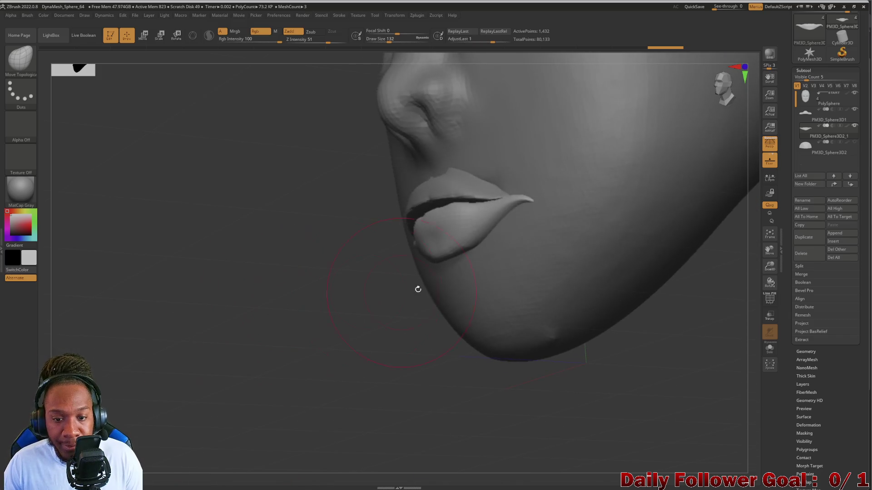
Push the lower lip into a rounder bulge with a smaller brush, checking it from the side
{"action": "left_click_drag", "start_coordinate": [347, 282], "coordinate": [335, 273]}
{"action": "mouse_move", "coordinate": [284, 296]}
{"action": "left_mouse_down"}
{"action": "mouse_move", "coordinate": [325, 325]}
{"action": "mouse_move", "coordinate": [321, 306]}
{"action": "mouse_move", "coordinate": [412, 275]}
{"action": "mouse_move", "coordinate": [395, 241]}
{"action": "mouse_move", "coordinate": [419, 253]}
{"action": "mouse_move", "coordinate": [272, 280]}
{"action": "left_mouse_up"}
{"action": "key", "text": "bracketleft"}
{"action": "left_click_drag", "start_coordinate": [392, 263], "coordinate": [401, 255]}
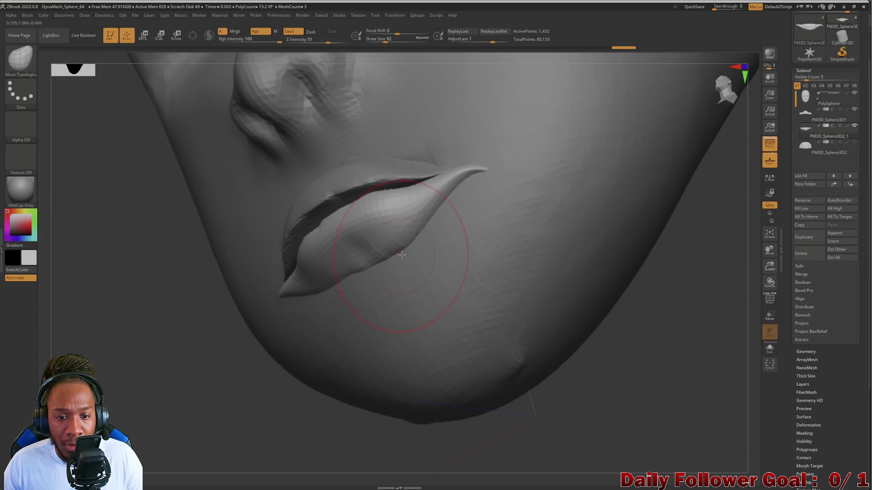
{"action": "mouse_move", "coordinate": [233, 334]}
{"action": "left_mouse_down"}
{"action": "mouse_move", "coordinate": [249, 308]}
{"action": "mouse_move", "coordinate": [539, 360]}
{"action": "left_mouse_up"}
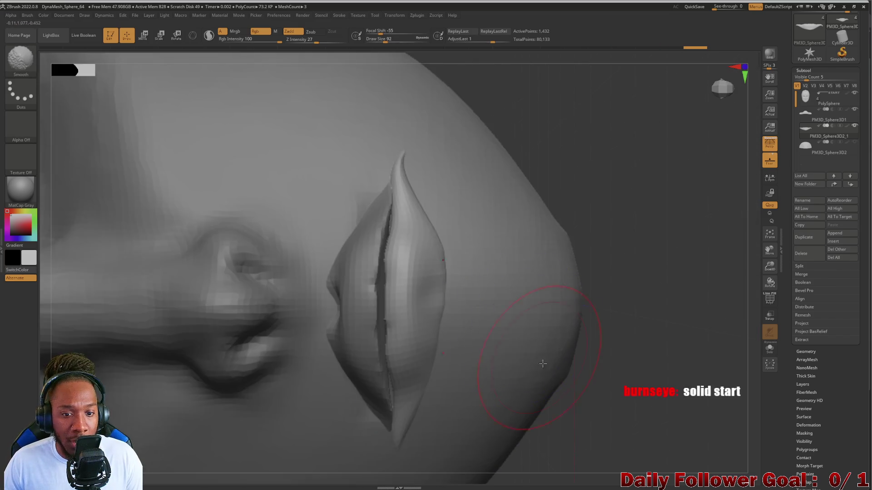
{"action": "mouse_move", "coordinate": [613, 278]}
{"action": "left_mouse_down"}
{"action": "mouse_move", "coordinate": [660, 162]}
{"action": "mouse_move", "coordinate": [605, 222]}
{"action": "mouse_move", "coordinate": [641, 252]}
{"action": "mouse_move", "coordinate": [585, 347]}
{"action": "mouse_move", "coordinate": [271, 305]}
{"action": "mouse_move", "coordinate": [260, 289]}
{"action": "mouse_move", "coordinate": [273, 315]}
{"action": "left_mouse_up"}
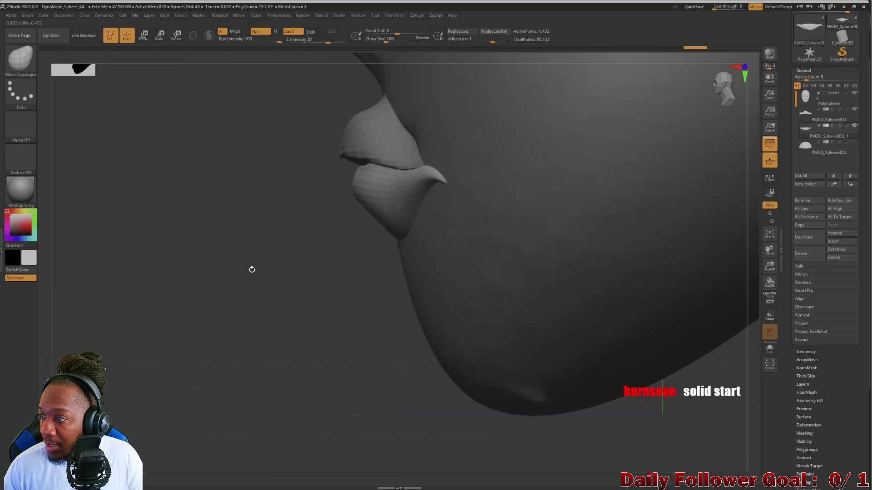
{"action": "mouse_move", "coordinate": [252, 292]}
{"action": "left_mouse_down"}
{"action": "mouse_move", "coordinate": [259, 284]}
{"action": "mouse_move", "coordinate": [231, 293]}
{"action": "mouse_move", "coordinate": [234, 307]}
{"action": "mouse_move", "coordinate": [415, 207]}
{"action": "left_mouse_up"}
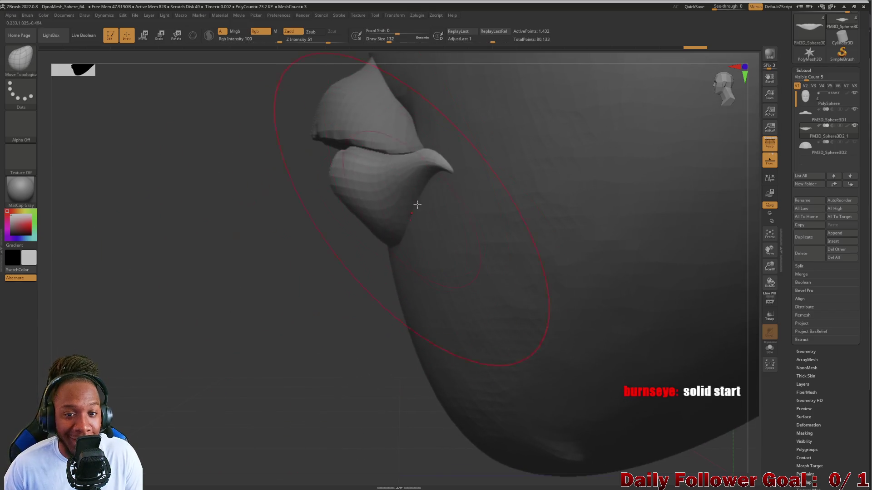
Smooth the lower lip's corner and both lip surfaces from a front view
{"action": "key", "text": "bracketleft"}
{"action": "key", "text": "shift"}
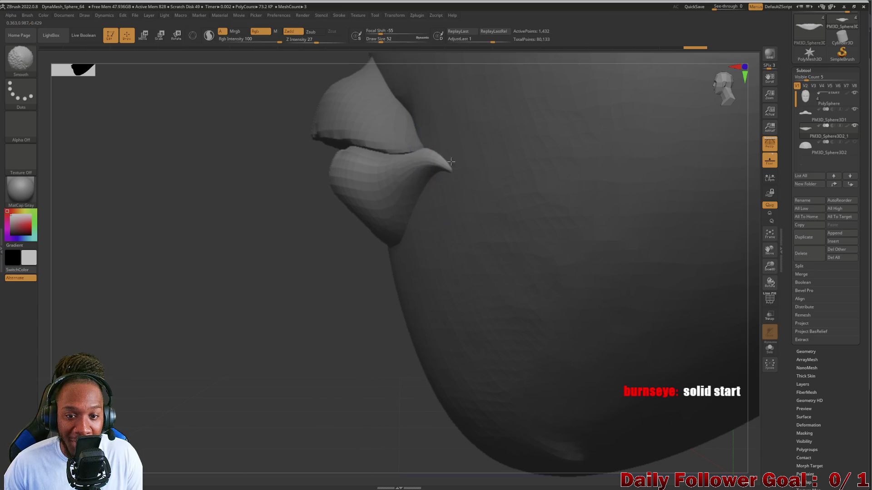
{"action": "left_click_drag", "start_coordinate": [438, 157], "coordinate": [452, 188], "text": "shift"}
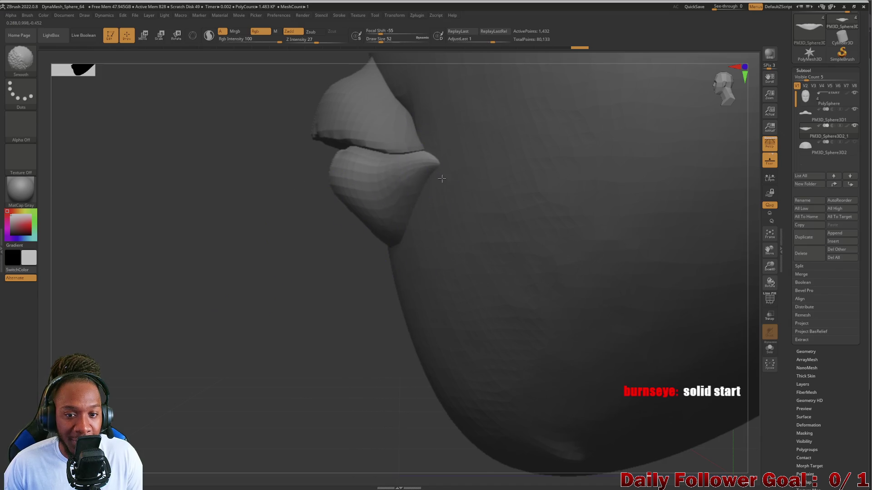
{"action": "left_click_drag", "start_coordinate": [191, 250], "coordinate": [238, 302], "text": "shift"}
{"action": "left_click_drag", "start_coordinate": [451, 335], "coordinate": [452, 366], "text": "alt"}
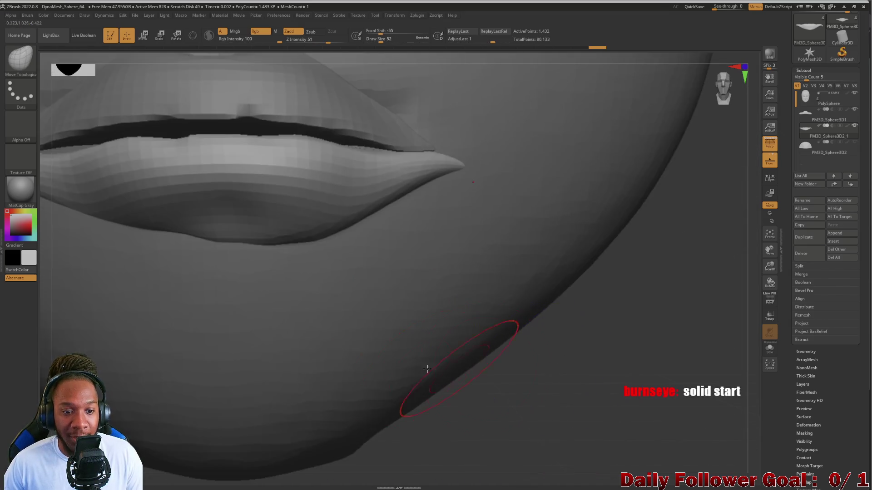
{"action": "left_click_drag", "start_coordinate": [465, 413], "coordinate": [382, 313], "text": "alt"}
{"action": "left_click_drag", "start_coordinate": [159, 341], "coordinate": [232, 331], "text": "alt"}
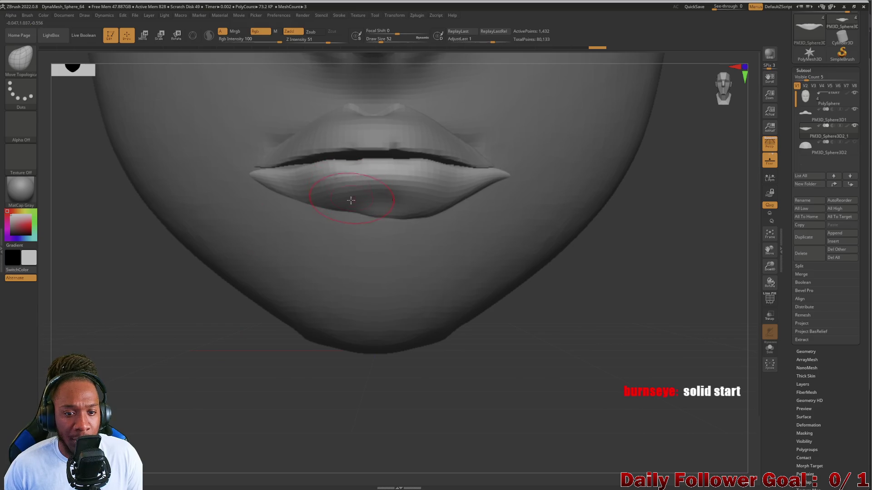
{"action": "mouse_move", "coordinate": [346, 209]}
{"action": "left_mouse_down", "text": "shift"}
{"action": "mouse_move", "coordinate": [386, 214]}
{"action": "mouse_move", "coordinate": [349, 212]}
{"action": "mouse_move", "coordinate": [386, 164]}
{"action": "mouse_move", "coordinate": [379, 203]}
{"action": "mouse_move", "coordinate": [341, 224]}
{"action": "mouse_move", "coordinate": [365, 212]}
{"action": "left_mouse_up", "text": "shift"}
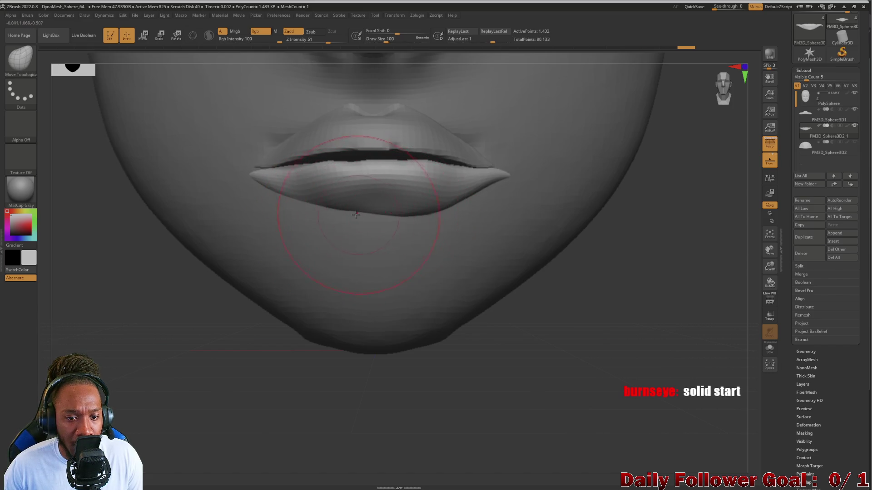
Pull the lower lip slightly lower and fuller, then review the lip profile from several angles
{"action": "key", "text": "bracketleft"}
{"action": "key", "text": "bracketleft"}
{"action": "key", "text": "bracketleft"}
{"action": "key", "text": "bracketright"}
{"action": "key", "text": "bracketright"}
{"action": "key", "text": "bracketright"}
{"action": "mouse_move", "coordinate": [350, 204]}
{"action": "left_mouse_down"}
{"action": "mouse_move", "coordinate": [282, 205]}
{"action": "mouse_move", "coordinate": [268, 188]}
{"action": "mouse_move", "coordinate": [338, 214]}
{"action": "mouse_move", "coordinate": [313, 211]}
{"action": "mouse_move", "coordinate": [323, 218]}
{"action": "left_mouse_up"}
{"action": "key", "text": "bracketleft"}
{"action": "key", "text": "bracketleft"}
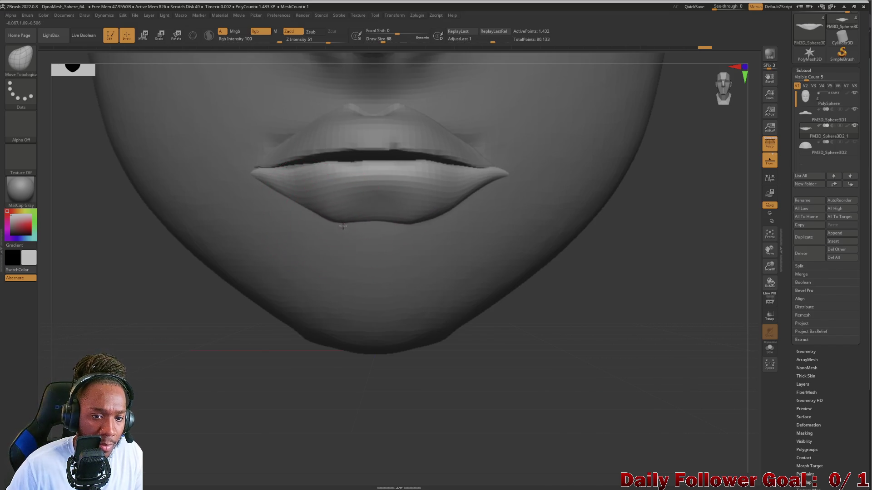
{"action": "key", "text": "ctrl+z"}
{"action": "mouse_move", "coordinate": [191, 300]}
{"action": "left_mouse_down"}
{"action": "mouse_move", "coordinate": [112, 309]}
{"action": "mouse_move", "coordinate": [144, 301]}
{"action": "left_mouse_up"}
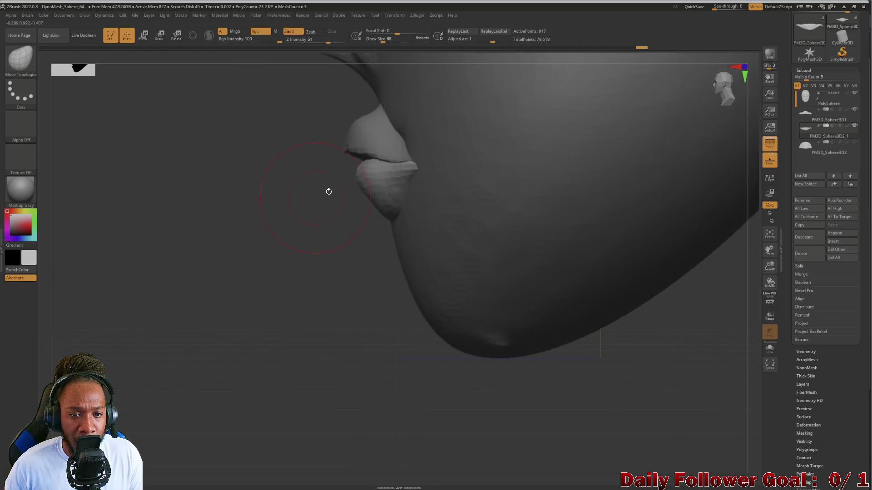
{"action": "left_click_drag", "start_coordinate": [233, 246], "coordinate": [278, 235]}
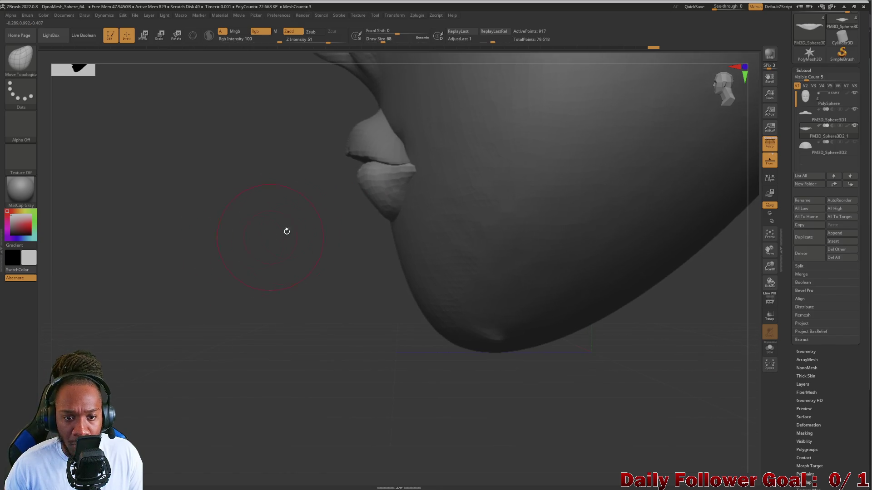
{"action": "mouse_move", "coordinate": [335, 171]}
{"action": "left_mouse_down", "text": "shift"}
{"action": "mouse_move", "coordinate": [244, 228]}
{"action": "mouse_move", "coordinate": [173, 310]}
{"action": "mouse_move", "coordinate": [156, 189]}
{"action": "mouse_move", "coordinate": [156, 225]}
{"action": "mouse_move", "coordinate": [192, 185]}
{"action": "mouse_move", "coordinate": [220, 259]}
{"action": "mouse_move", "coordinate": [210, 331]}
{"action": "mouse_move", "coordinate": [195, 342]}
{"action": "mouse_move", "coordinate": [164, 329]}
{"action": "mouse_move", "coordinate": [200, 352]}
{"action": "mouse_move", "coordinate": [217, 328]}
{"action": "mouse_move", "coordinate": [210, 354]}
{"action": "left_mouse_up", "text": "shift"}
{"action": "mouse_move", "coordinate": [222, 403]}
{"action": "left_mouse_down"}
{"action": "mouse_move", "coordinate": [238, 418]}
{"action": "mouse_move", "coordinate": [335, 409]}
{"action": "mouse_move", "coordinate": [331, 271]}
{"action": "left_mouse_up"}
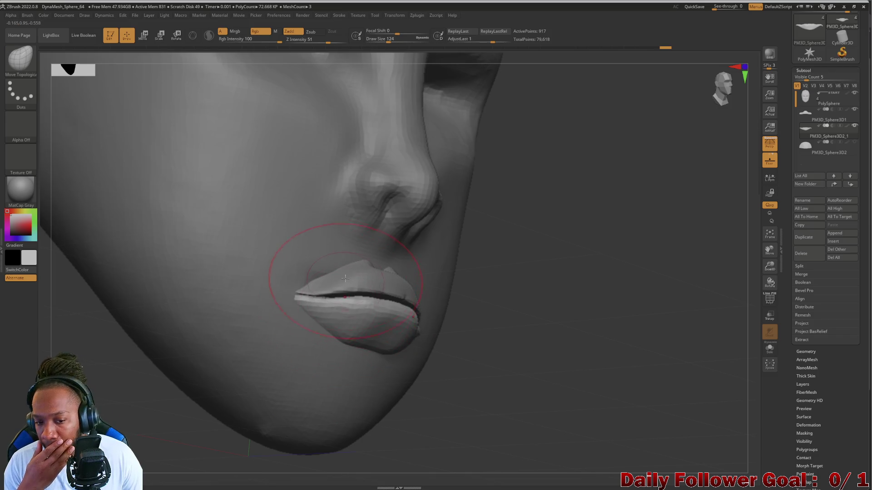
{"action": "mouse_move", "coordinate": [503, 339]}
{"action": "left_mouse_down"}
{"action": "mouse_move", "coordinate": [179, 329]}
{"action": "mouse_move", "coordinate": [136, 335]}
{"action": "mouse_move", "coordinate": [130, 347]}
{"action": "left_mouse_up"}
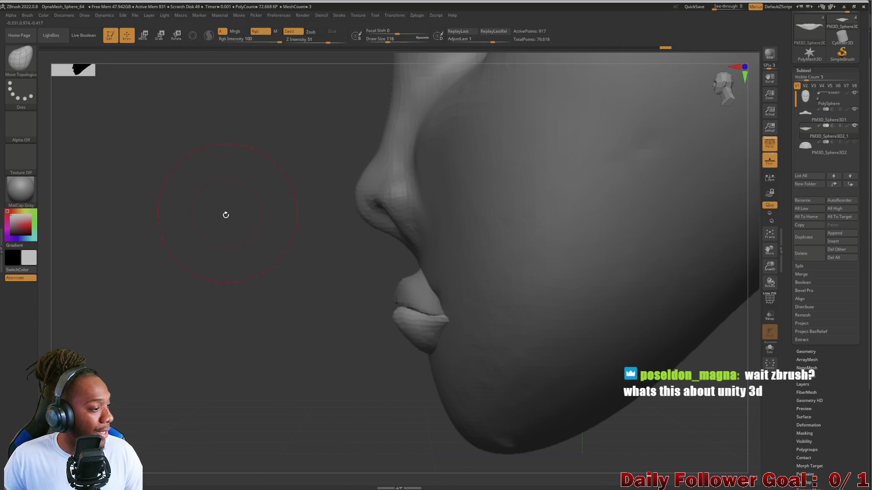
{"action": "mouse_move", "coordinate": [178, 337]}
{"action": "left_mouse_down"}
{"action": "mouse_move", "coordinate": [154, 318]}
{"action": "mouse_move", "coordinate": [144, 356]}
{"action": "mouse_move", "coordinate": [150, 311]}
{"action": "mouse_move", "coordinate": [171, 339]}
{"action": "mouse_move", "coordinate": [200, 314]}
{"action": "mouse_move", "coordinate": [175, 307]}
{"action": "mouse_move", "coordinate": [299, 294]}
{"action": "left_mouse_up"}
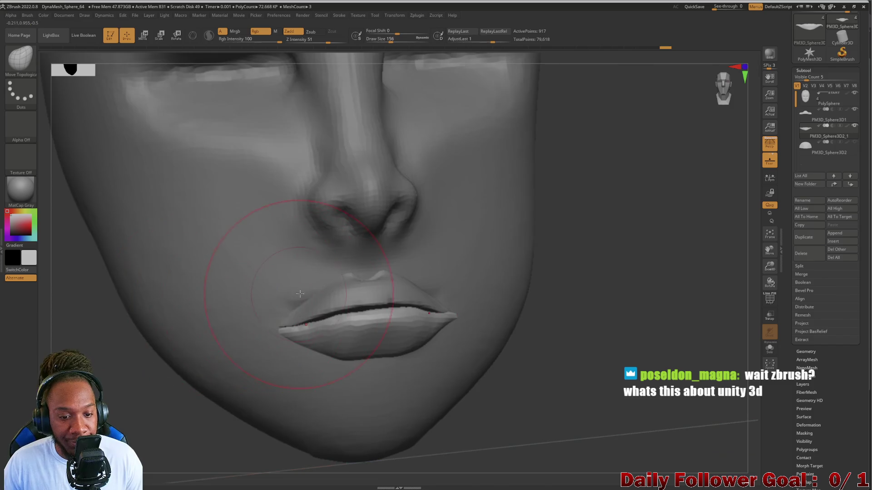
{"action": "key", "text": "["}
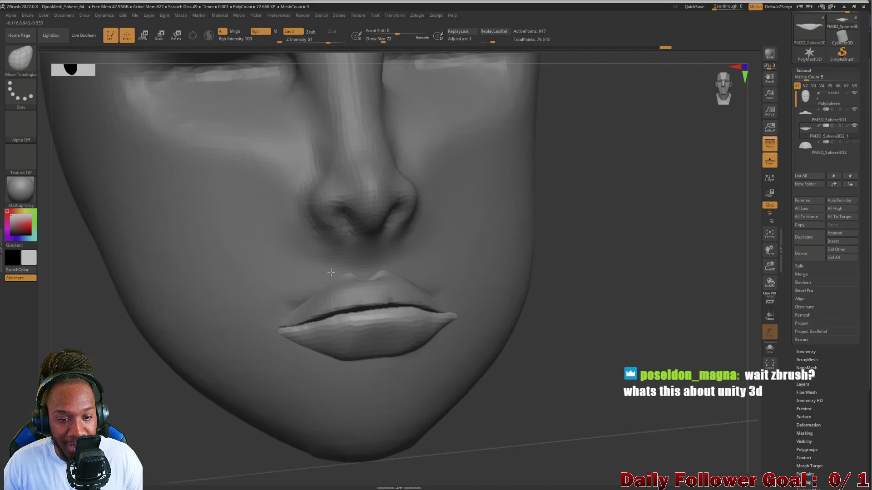
{"action": "key", "text": "bracketright"}
Select the upper lip subtool and reshape its left corner
{"action": "left_click", "coordinate": [329, 318], "text": "alt"}
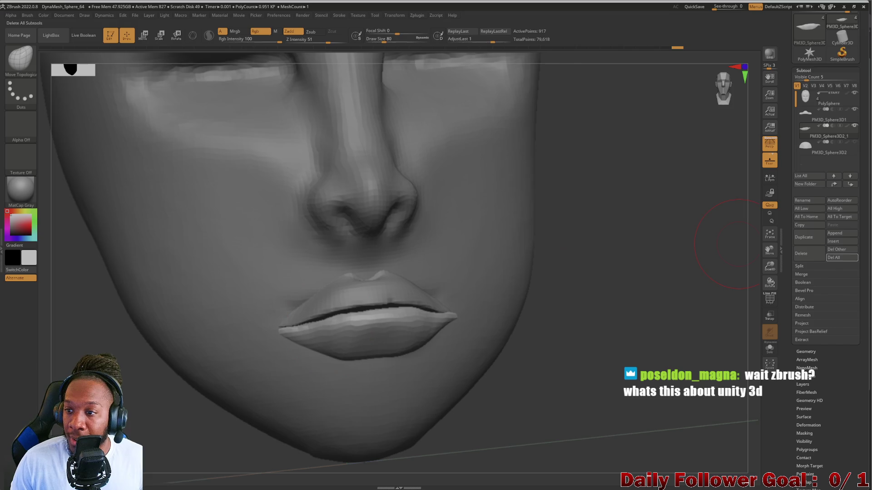
{"action": "key", "text": "bracketright"}
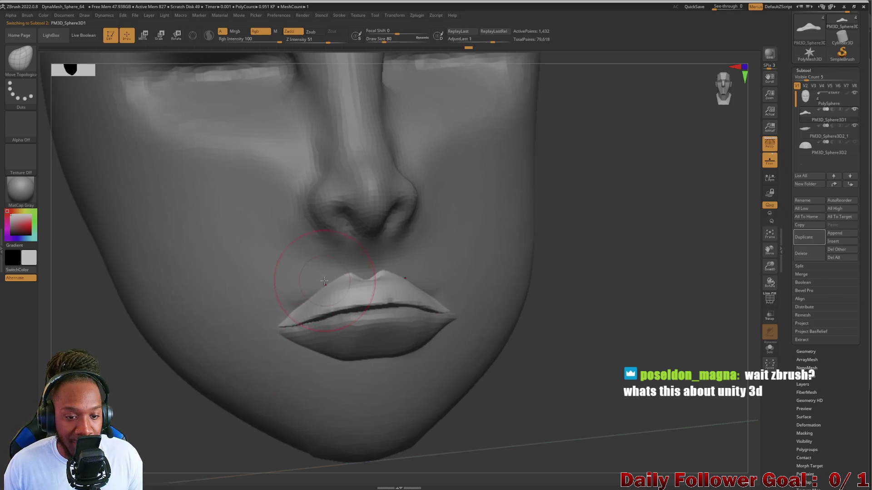
{"action": "left_click_drag", "start_coordinate": [307, 298], "coordinate": [295, 308]}
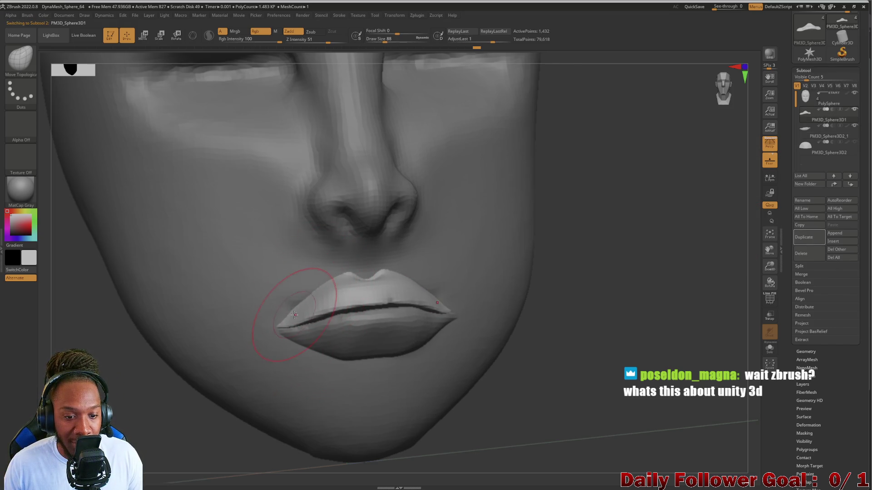
{"action": "mouse_move", "coordinate": [172, 415]}
{"action": "left_mouse_down", "text": "shift"}
{"action": "mouse_move", "coordinate": [138, 379]}
{"action": "mouse_move", "coordinate": [169, 396]}
{"action": "mouse_move", "coordinate": [184, 375]}
{"action": "left_mouse_up", "text": "shift"}
{"action": "scroll", "coordinate": [184, 374], "scroll_direction": "up", "scroll_amount": 3}
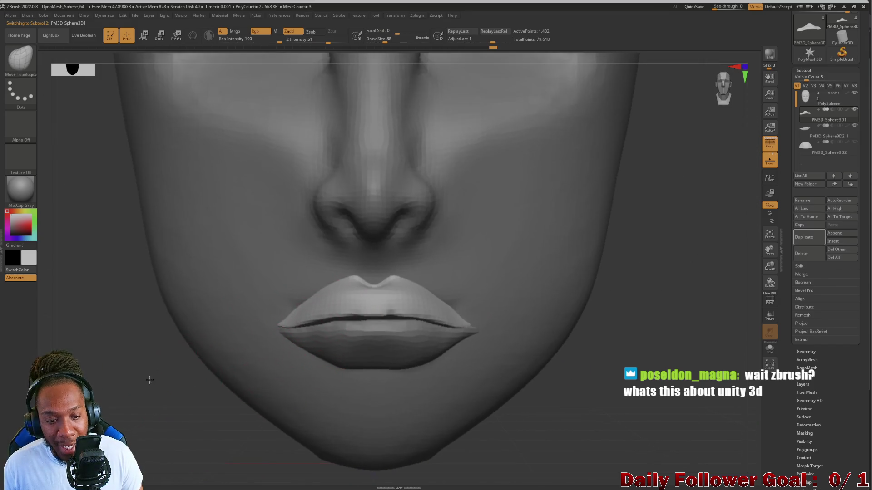
{"action": "left_click", "coordinate": [20, 58]}
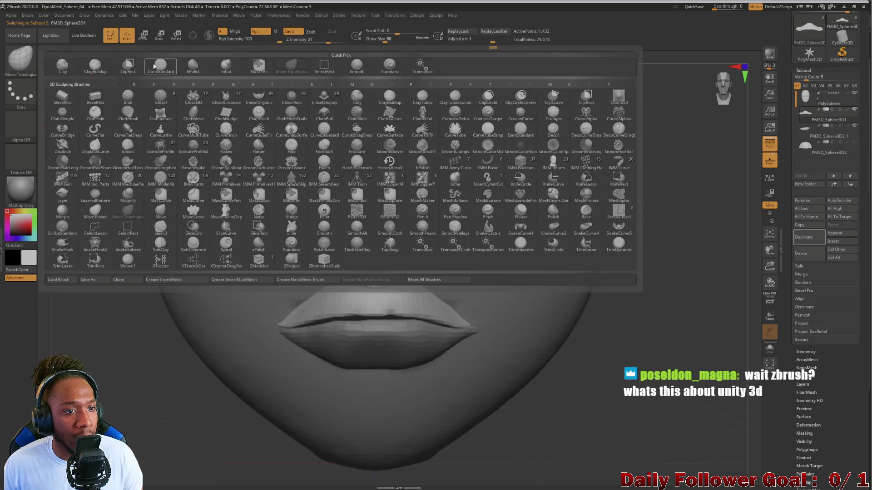
Crisp and flatten the upper lip along the lip line with the hPolish brush
{"action": "left_click", "coordinate": [151, 67]}
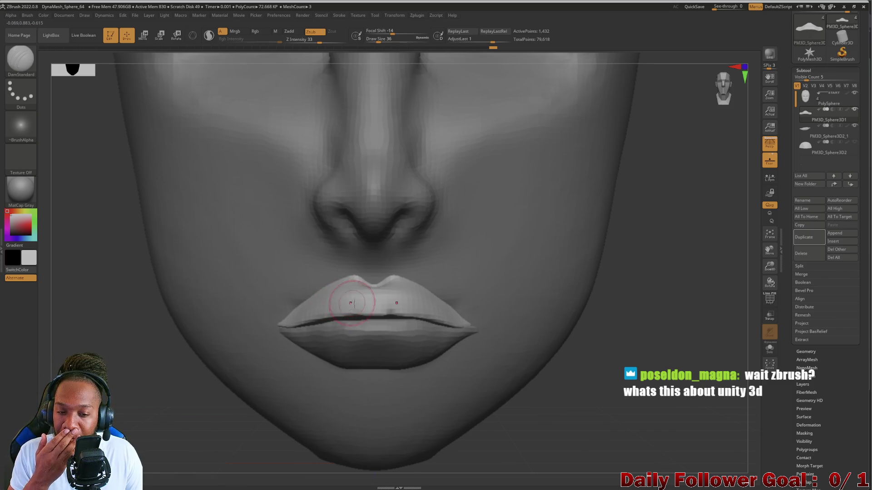
{"action": "left_click", "coordinate": [20, 59]}
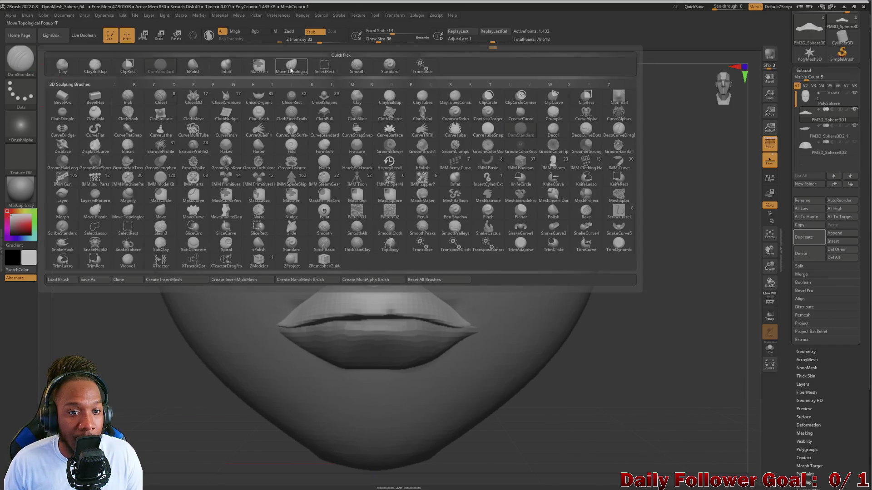
{"action": "left_click", "coordinate": [553, 210]}
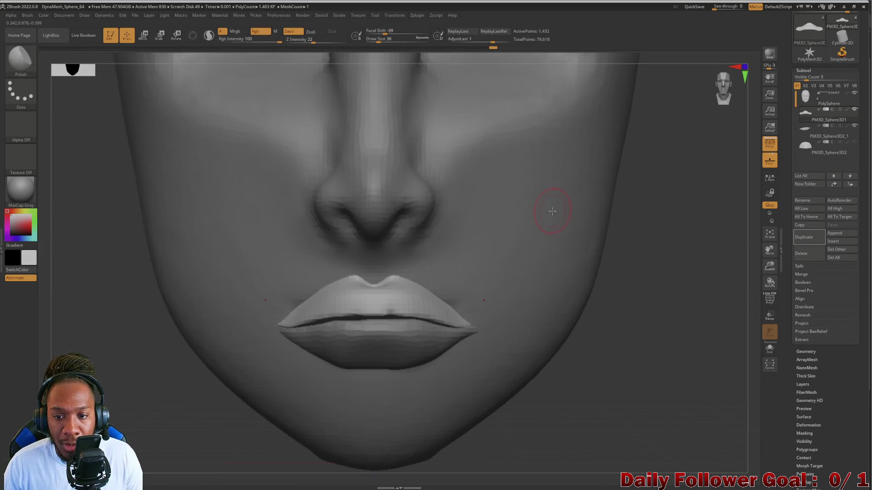
{"action": "left_click", "coordinate": [21, 59]}
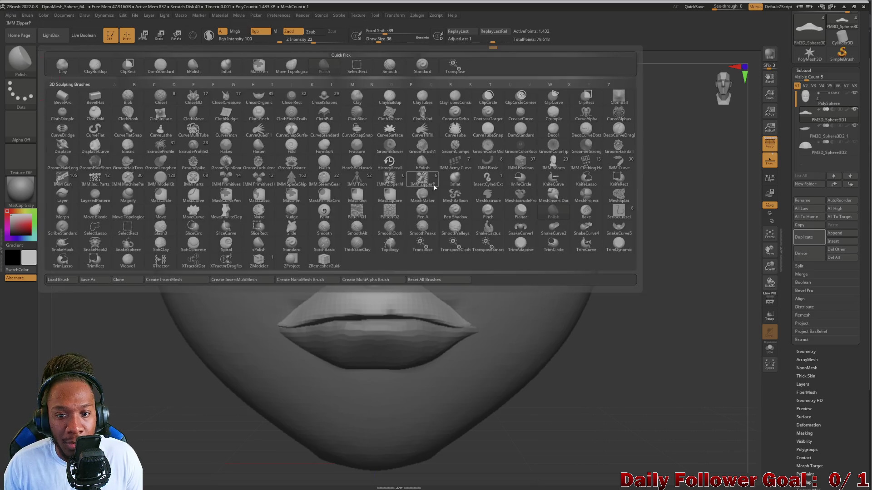
{"action": "key", "text": "h"}
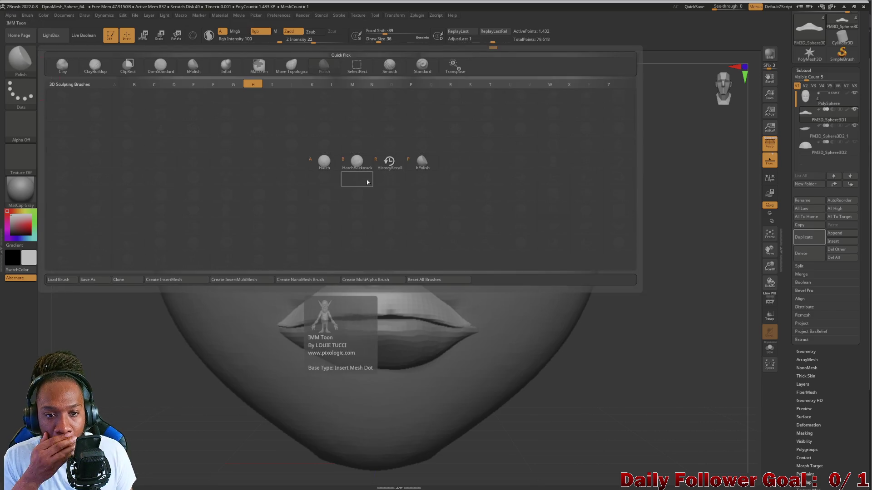
{"action": "left_click", "coordinate": [421, 162]}
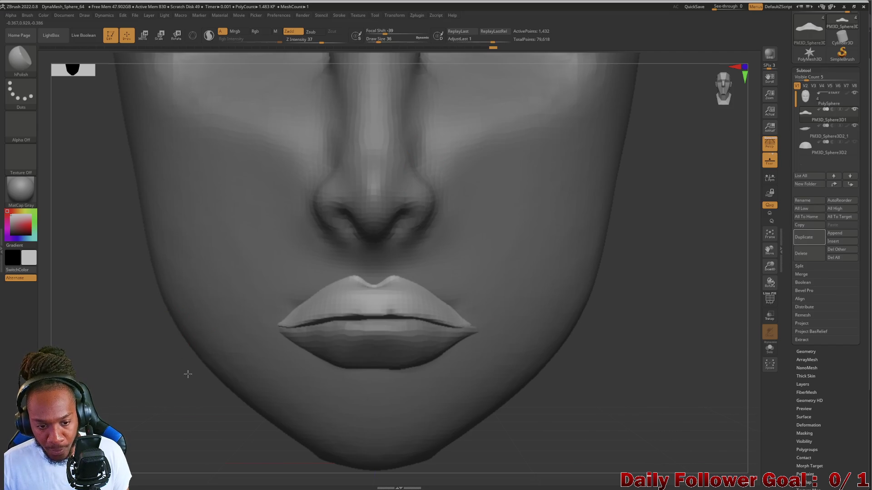
{"action": "mouse_move", "coordinate": [132, 380]}
{"action": "left_mouse_down"}
{"action": "mouse_move", "coordinate": [136, 431]}
{"action": "mouse_move", "coordinate": [236, 373]}
{"action": "mouse_move", "coordinate": [290, 291]}
{"action": "left_mouse_up"}
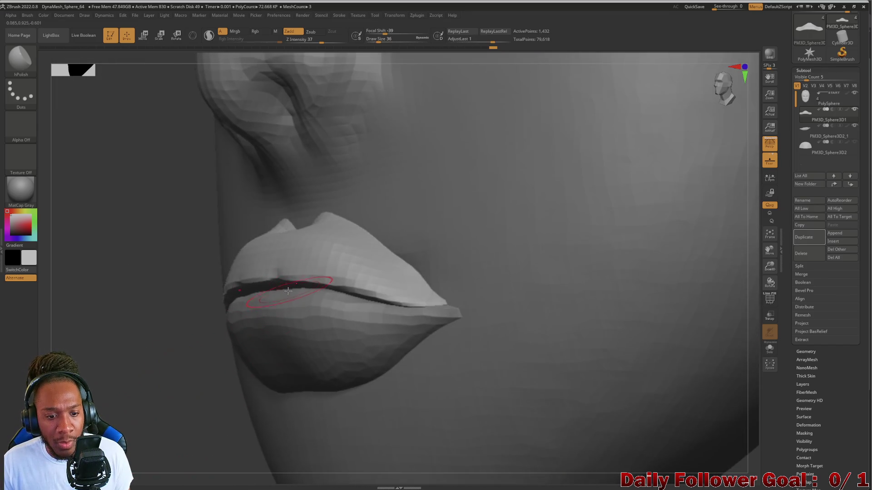
{"action": "key", "text": "bracketleft"}
{"action": "key", "text": "bracketleft"}
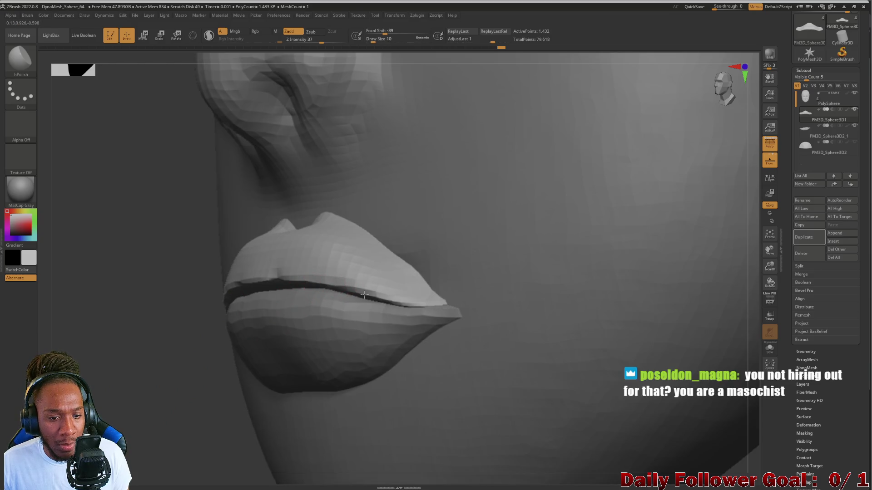
{"action": "key", "text": "bracketright"}
{"action": "key", "text": "bracketright"}
{"action": "key", "text": "bracketright"}
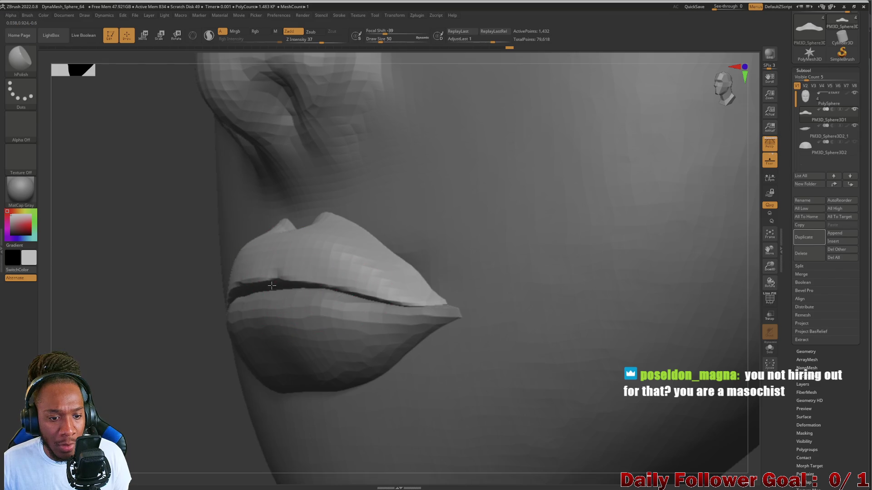
{"action": "left_click_drag", "start_coordinate": [337, 291], "coordinate": [320, 254]}
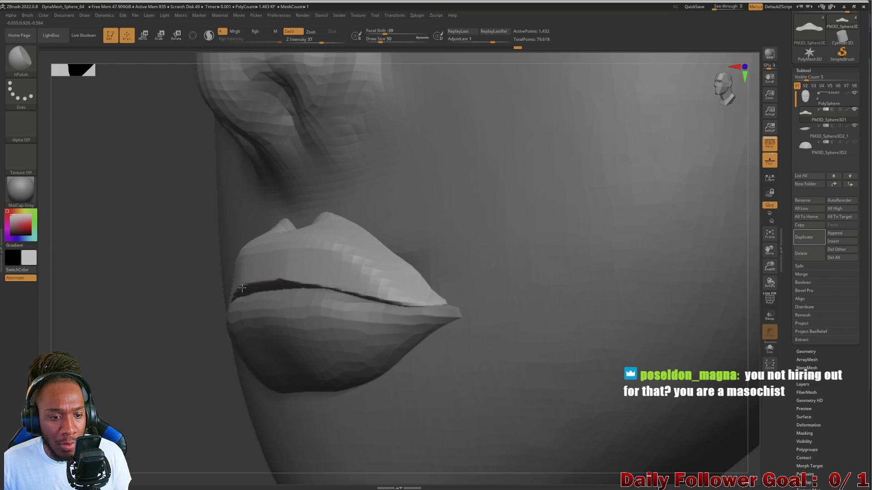
{"action": "right_click_drag", "start_coordinate": [274, 290], "coordinate": [277, 289]}
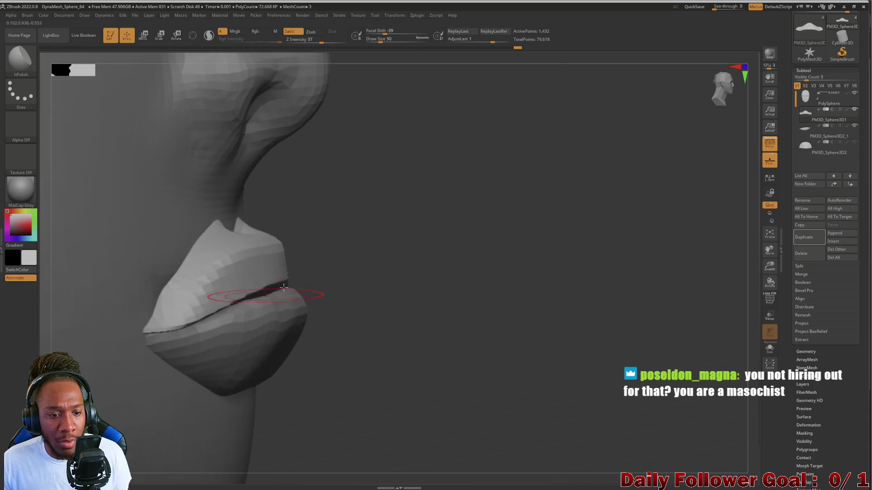
{"action": "mouse_move", "coordinate": [374, 259]}
{"action": "right_mouse_down"}
{"action": "mouse_move", "coordinate": [463, 305]}
{"action": "mouse_move", "coordinate": [425, 322]}
{"action": "right_mouse_up"}
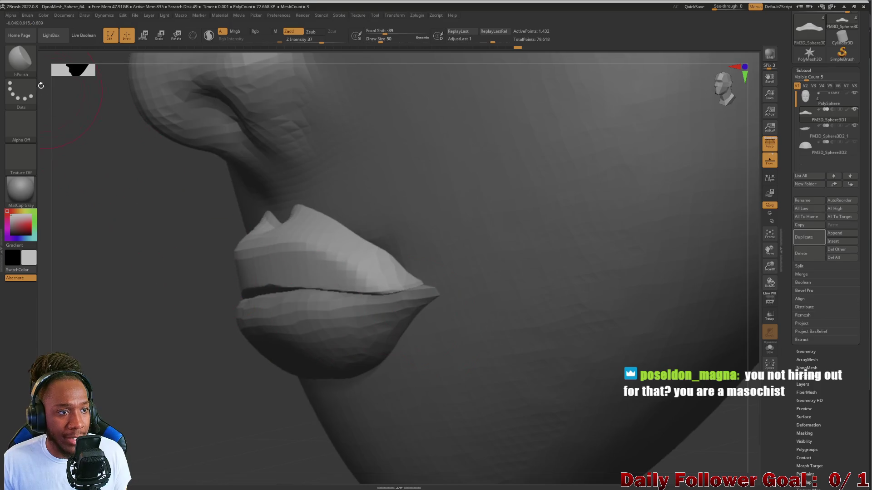
{"action": "left_click_drag", "start_coordinate": [75, 100], "coordinate": [79, 97]}
Pinch both mouth corners into sharper, deeper creases with the Pinch brush
{"action": "key", "text": "b"}
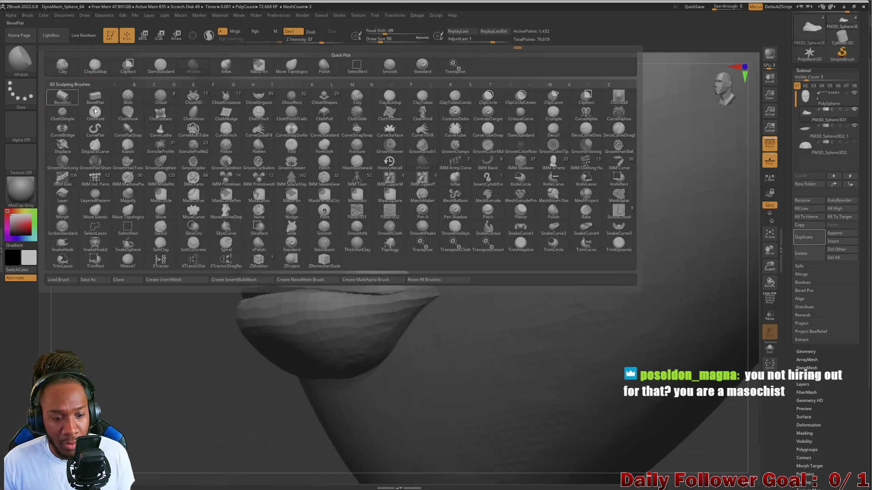
{"action": "key", "text": "p"}
{"action": "left_click", "coordinate": [484, 214]}
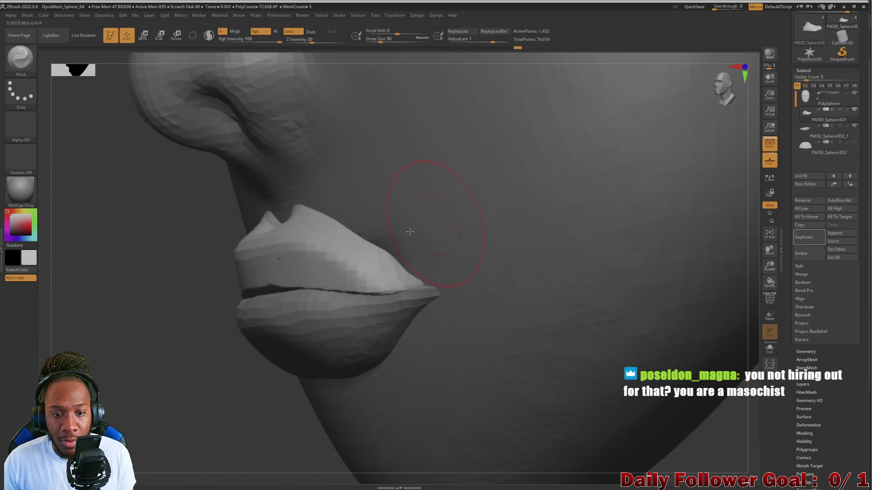
{"action": "key", "text": "bracketleft"}
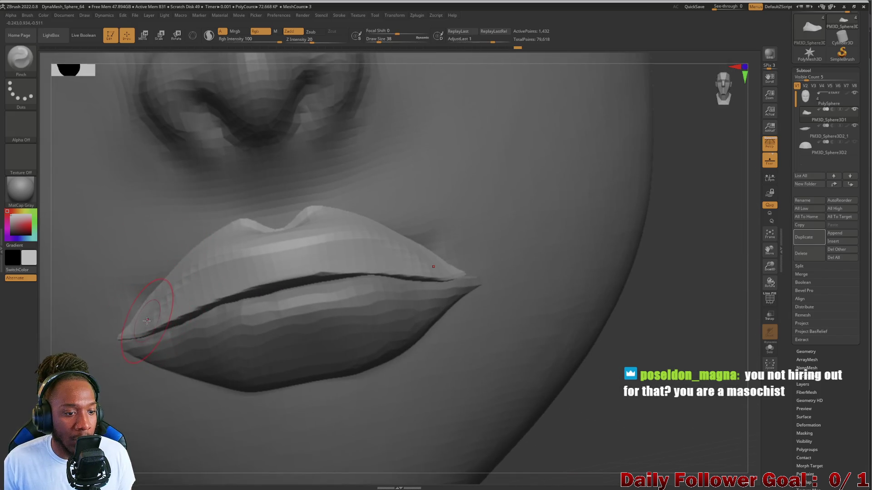
{"action": "mouse_move", "coordinate": [145, 321]}
{"action": "left_mouse_down"}
{"action": "mouse_move", "coordinate": [156, 295]}
{"action": "mouse_move", "coordinate": [150, 313]}
{"action": "mouse_move", "coordinate": [192, 275]}
{"action": "left_mouse_up"}
{"action": "key", "text": "bracketleft"}
{"action": "key", "text": "bracketleft"}
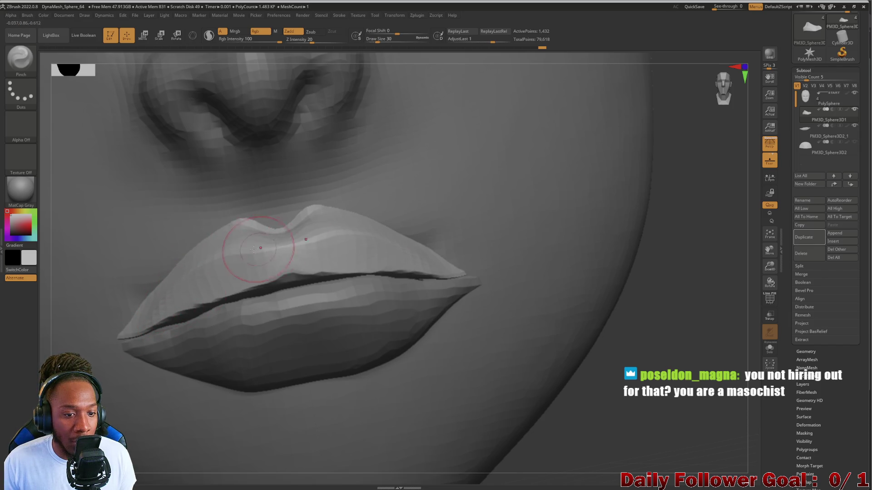
{"action": "left_click_drag", "start_coordinate": [193, 273], "coordinate": [84, 333]}
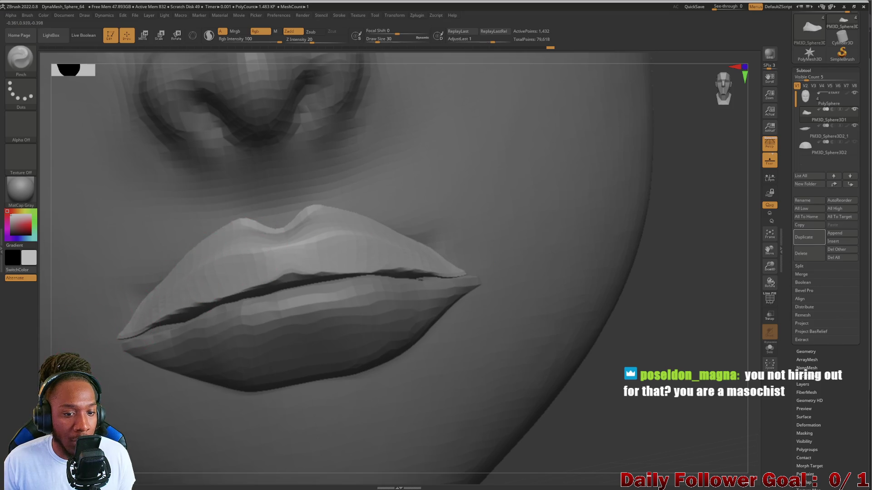
{"action": "mouse_move", "coordinate": [600, 350]}
{"action": "left_mouse_down"}
{"action": "mouse_move", "coordinate": [593, 370]}
{"action": "mouse_move", "coordinate": [574, 356]}
{"action": "mouse_move", "coordinate": [594, 410]}
{"action": "mouse_move", "coordinate": [626, 403]}
{"action": "mouse_move", "coordinate": [609, 341]}
{"action": "mouse_move", "coordinate": [593, 366]}
{"action": "mouse_move", "coordinate": [179, 342]}
{"action": "mouse_move", "coordinate": [193, 330]}
{"action": "mouse_move", "coordinate": [148, 331]}
{"action": "mouse_move", "coordinate": [150, 353]}
{"action": "mouse_move", "coordinate": [109, 388]}
{"action": "left_mouse_up"}
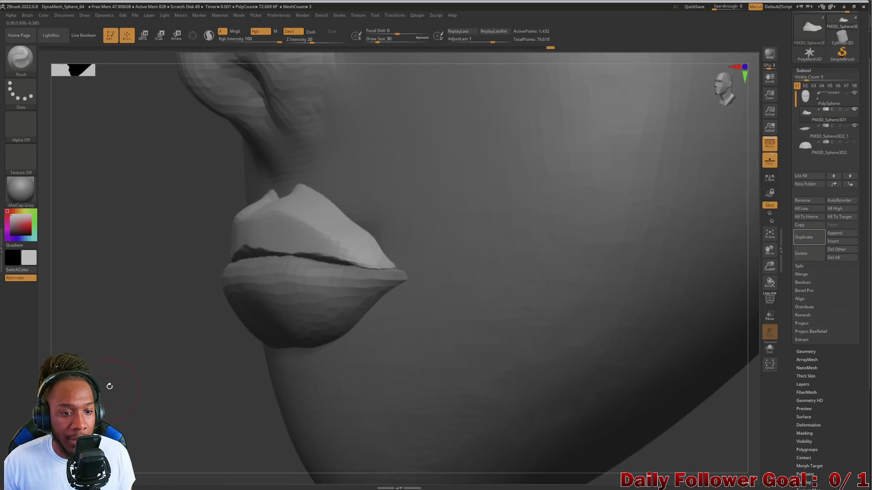
{"action": "left_click", "coordinate": [19, 57]}
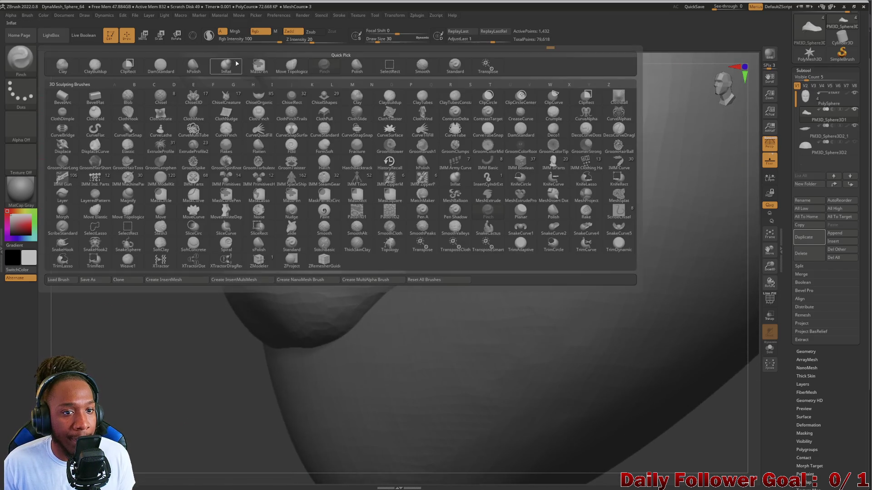
Drag the upper lip edge down toward the lip line with Move Topological
{"action": "left_click", "coordinate": [295, 71]}
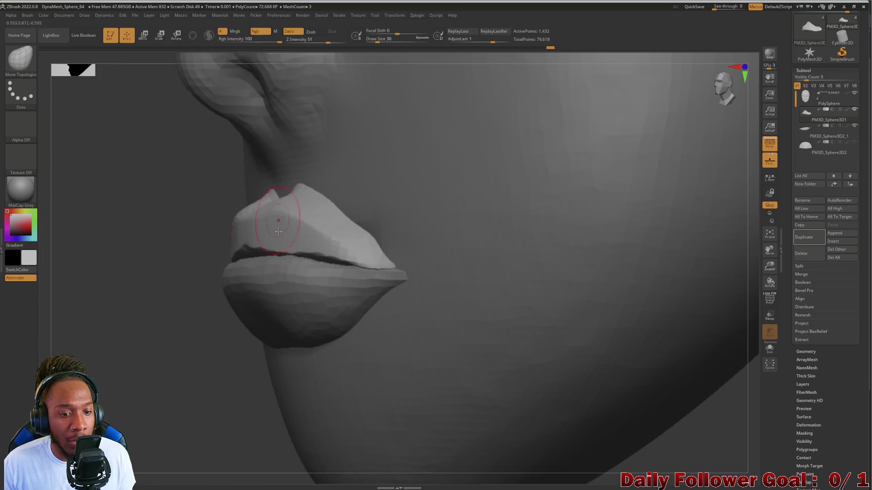
{"action": "left_click_drag", "start_coordinate": [303, 242], "coordinate": [327, 257]}
{"action": "mouse_move", "coordinate": [127, 263]}
{"action": "left_mouse_down"}
{"action": "mouse_move", "coordinate": [232, 250]}
{"action": "mouse_move", "coordinate": [303, 258]}
{"action": "left_mouse_up"}
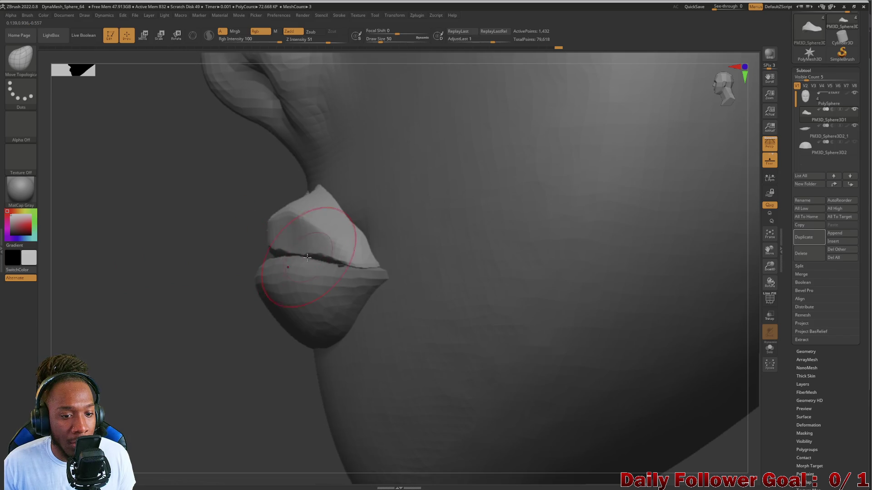
{"action": "right_click_drag", "start_coordinate": [271, 264], "coordinate": [240, 266], "text": "shift"}
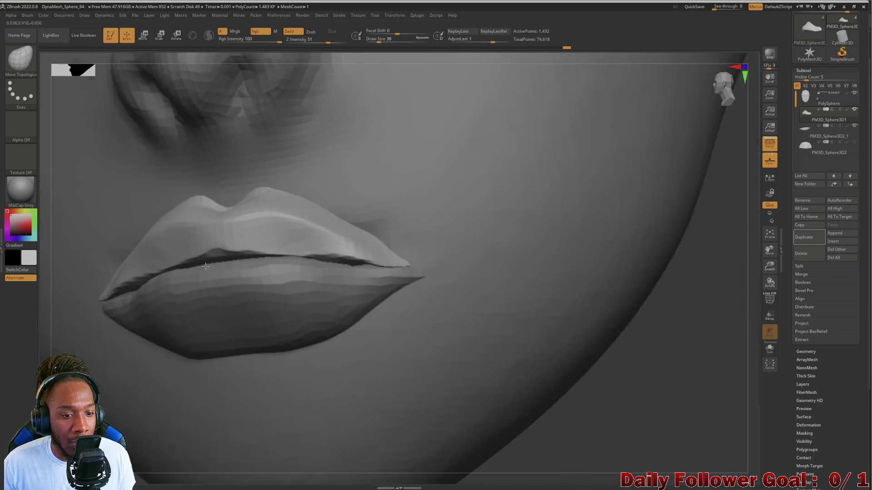
{"action": "mouse_move", "coordinate": [477, 384]}
{"action": "right_mouse_down"}
{"action": "mouse_move", "coordinate": [555, 415]}
{"action": "mouse_move", "coordinate": [474, 377]}
{"action": "right_mouse_up"}
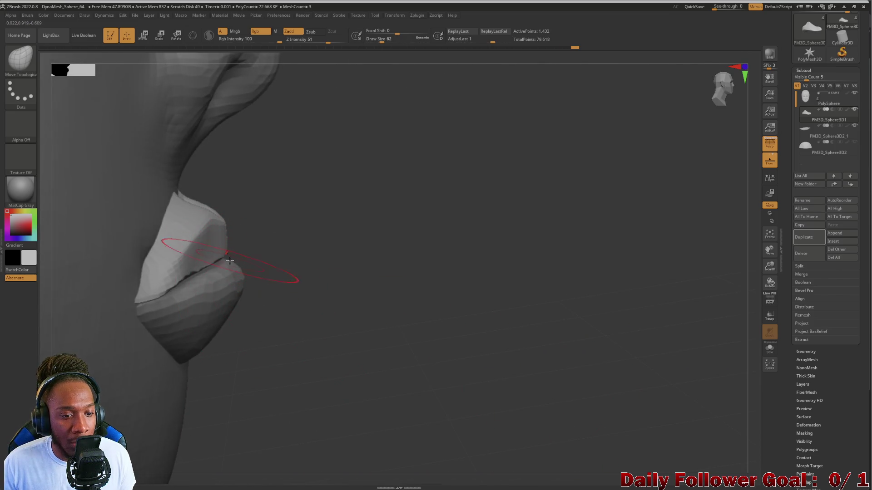
{"action": "mouse_move", "coordinate": [336, 268]}
{"action": "right_mouse_down"}
{"action": "mouse_move", "coordinate": [311, 279]}
{"action": "mouse_move", "coordinate": [336, 282]}
{"action": "mouse_move", "coordinate": [261, 300]}
{"action": "mouse_move", "coordinate": [385, 310]}
{"action": "mouse_move", "coordinate": [227, 283]}
{"action": "right_mouse_up"}
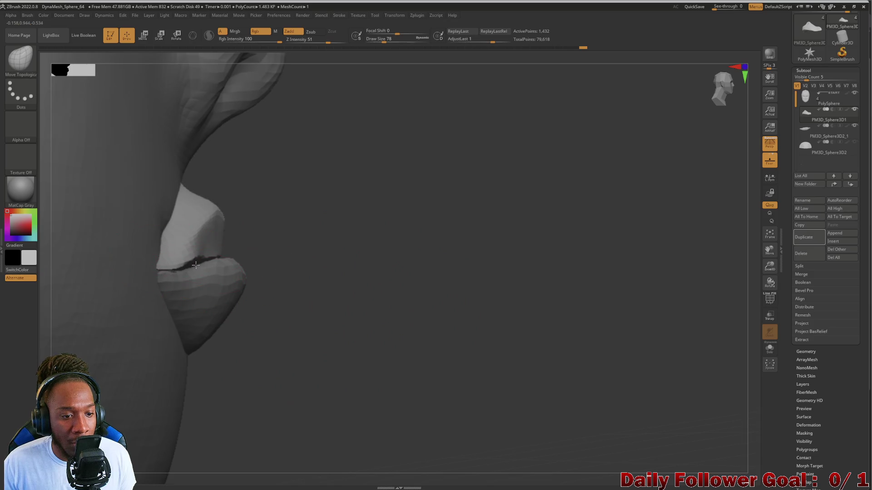
Pull the upper lip's tip forward in profile and review it from front and side
{"action": "left_click_drag", "start_coordinate": [224, 218], "coordinate": [237, 214]}
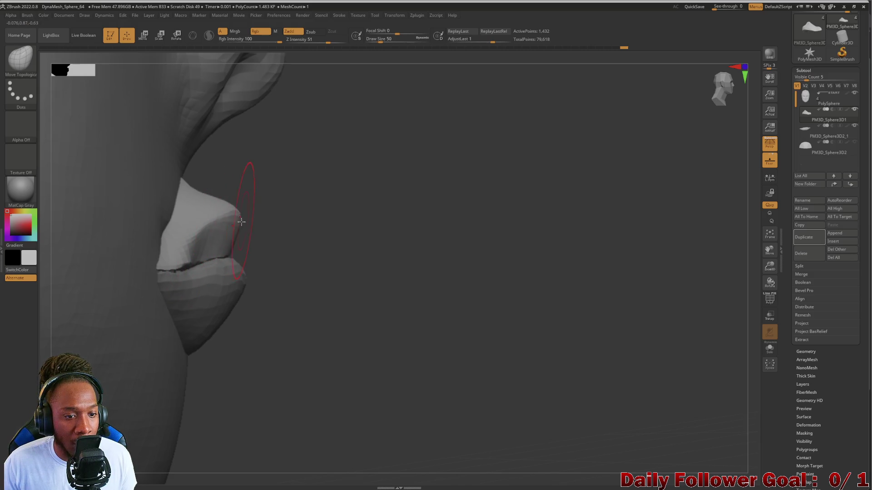
{"action": "right_click_drag", "start_coordinate": [194, 244], "coordinate": [335, 253]}
{"action": "mouse_move", "coordinate": [492, 302]}
{"action": "right_mouse_down"}
{"action": "mouse_move", "coordinate": [562, 363]}
{"action": "mouse_move", "coordinate": [555, 268]}
{"action": "mouse_move", "coordinate": [522, 317]}
{"action": "mouse_move", "coordinate": [278, 330]}
{"action": "right_mouse_up"}
{"action": "mouse_move", "coordinate": [115, 353]}
{"action": "right_mouse_down"}
{"action": "mouse_move", "coordinate": [196, 333]}
{"action": "mouse_move", "coordinate": [191, 395]}
{"action": "mouse_move", "coordinate": [263, 321]}
{"action": "right_mouse_up"}
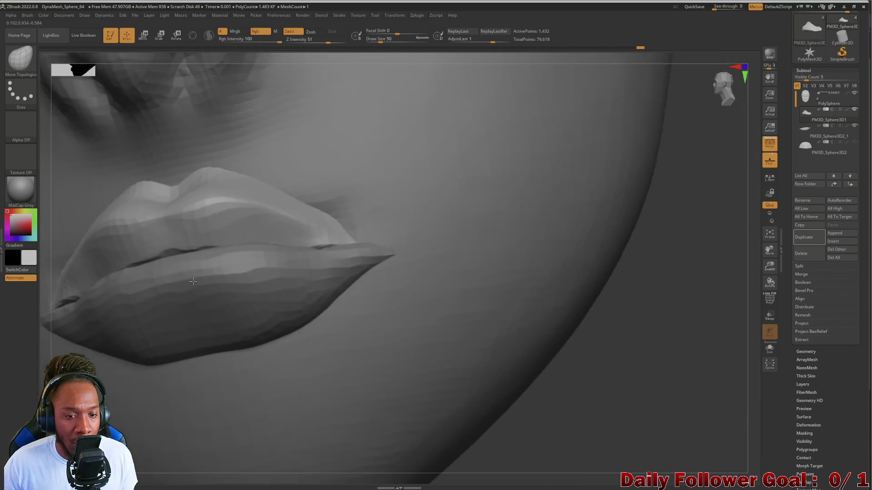
{"action": "mouse_move", "coordinate": [329, 263]}
{"action": "right_mouse_down"}
{"action": "mouse_move", "coordinate": [346, 246]}
{"action": "mouse_move", "coordinate": [331, 230]}
{"action": "right_mouse_up"}
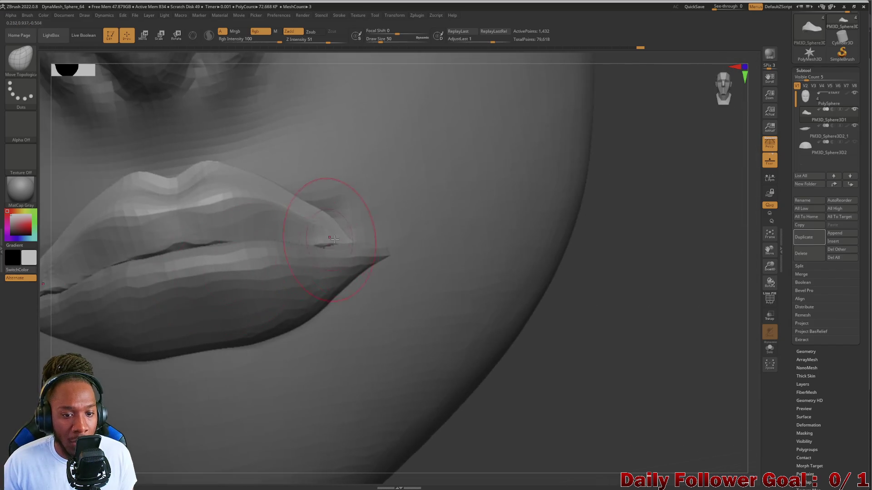
{"action": "right_click_drag", "start_coordinate": [492, 380], "coordinate": [621, 361]}
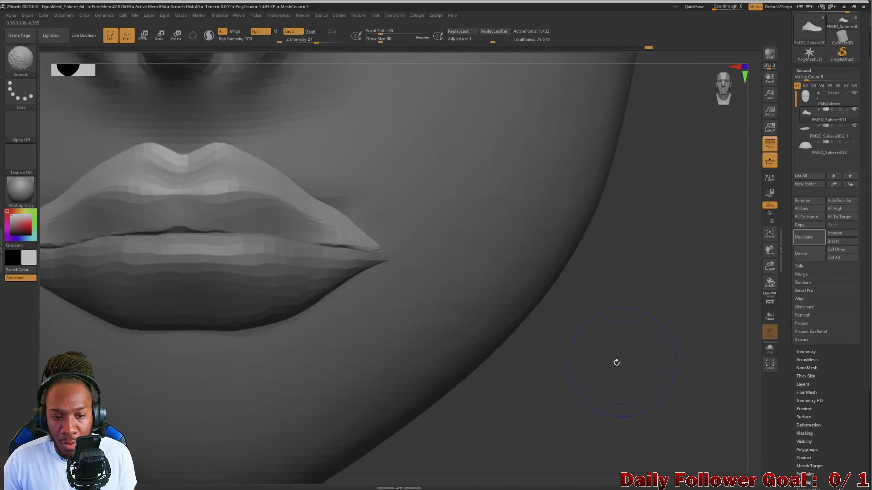
Smooth the middle of the lip line and the upper lip with hPolish
{"action": "mouse_move", "coordinate": [533, 403]}
{"action": "right_mouse_down"}
{"action": "mouse_move", "coordinate": [421, 358]}
{"action": "mouse_move", "coordinate": [500, 395]}
{"action": "mouse_move", "coordinate": [568, 407]}
{"action": "mouse_move", "coordinate": [584, 370]}
{"action": "mouse_move", "coordinate": [577, 403]}
{"action": "mouse_move", "coordinate": [423, 371]}
{"action": "right_mouse_up"}
{"action": "mouse_move", "coordinate": [267, 351]}
{"action": "right_mouse_down", "text": "ctrl"}
{"action": "mouse_move", "coordinate": [220, 352]}
{"action": "mouse_move", "coordinate": [156, 403]}
{"action": "mouse_move", "coordinate": [374, 314]}
{"action": "right_mouse_up", "text": "ctrl"}
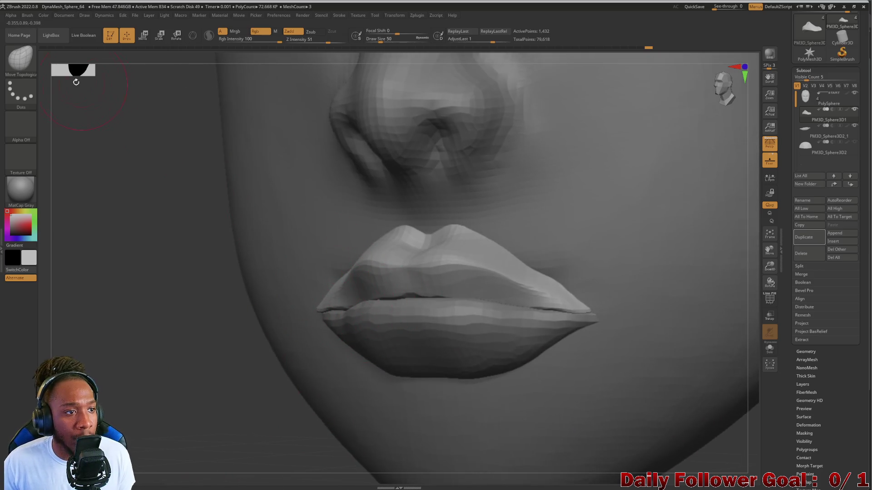
{"action": "left_click", "coordinate": [21, 59]}
{"action": "left_click", "coordinate": [195, 67]}
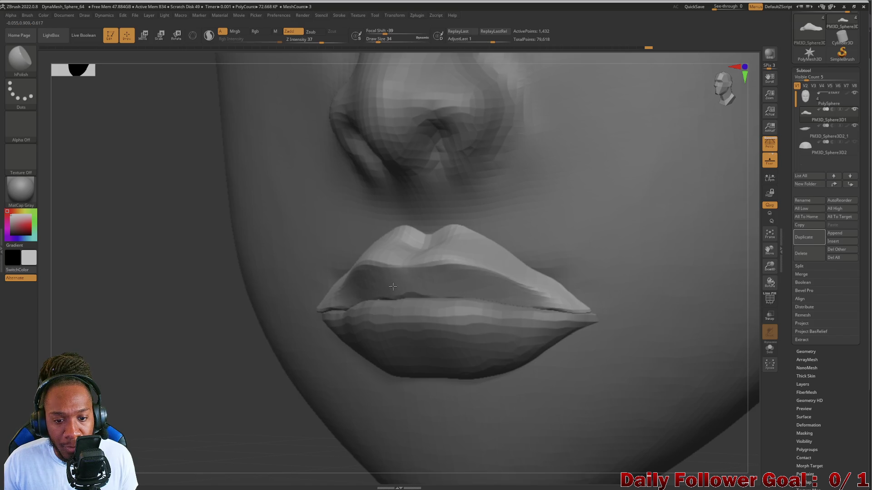
{"action": "mouse_move", "coordinate": [123, 362]}
{"action": "left_mouse_down"}
{"action": "mouse_move", "coordinate": [155, 363]}
{"action": "mouse_move", "coordinate": [204, 340]}
{"action": "left_mouse_up"}
{"action": "left_click_drag", "start_coordinate": [354, 295], "coordinate": [516, 303], "text": "shift"}
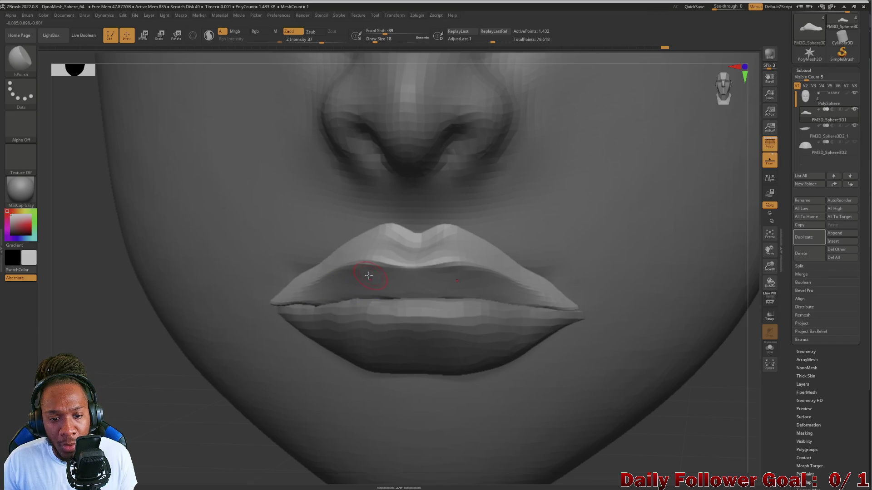
{"action": "left_click_drag", "start_coordinate": [363, 283], "coordinate": [415, 288], "text": "shift"}
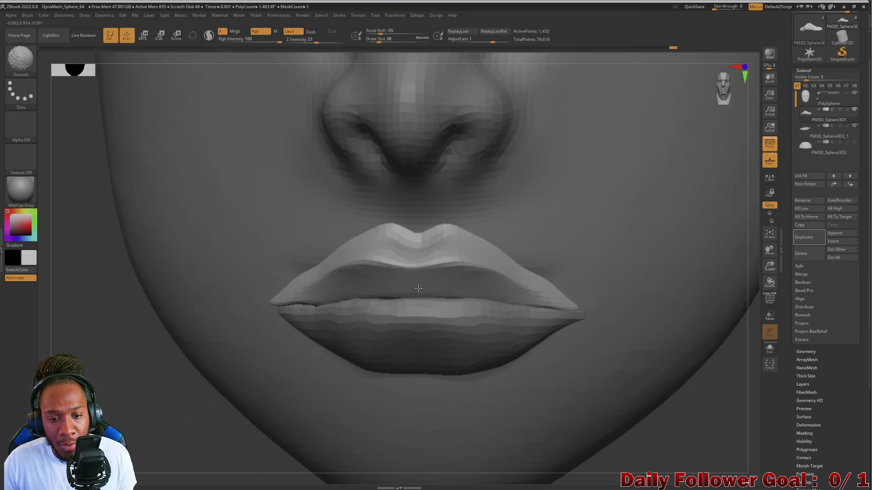
{"action": "mouse_move", "coordinate": [532, 321]}
{"action": "left_mouse_down", "text": "alt"}
{"action": "mouse_move", "coordinate": [134, 367]}
{"action": "mouse_move", "coordinate": [115, 357]}
{"action": "mouse_move", "coordinate": [140, 368]}
{"action": "mouse_move", "coordinate": [148, 362]}
{"action": "mouse_move", "coordinate": [141, 409]}
{"action": "mouse_move", "coordinate": [140, 382]}
{"action": "mouse_move", "coordinate": [175, 353]}
{"action": "mouse_move", "coordinate": [140, 376]}
{"action": "mouse_move", "coordinate": [161, 394]}
{"action": "mouse_move", "coordinate": [156, 369]}
{"action": "mouse_move", "coordinate": [168, 417]}
{"action": "left_mouse_up", "text": "alt"}
{"action": "key", "text": "f"}
Inflate the upper lip with a larger Inflat brush, then smooth its surface
{"action": "mouse_move", "coordinate": [191, 347]}
{"action": "left_mouse_down"}
{"action": "mouse_move", "coordinate": [197, 340]}
{"action": "mouse_move", "coordinate": [163, 360]}
{"action": "mouse_move", "coordinate": [181, 360]}
{"action": "mouse_move", "coordinate": [137, 293]}
{"action": "left_mouse_up"}
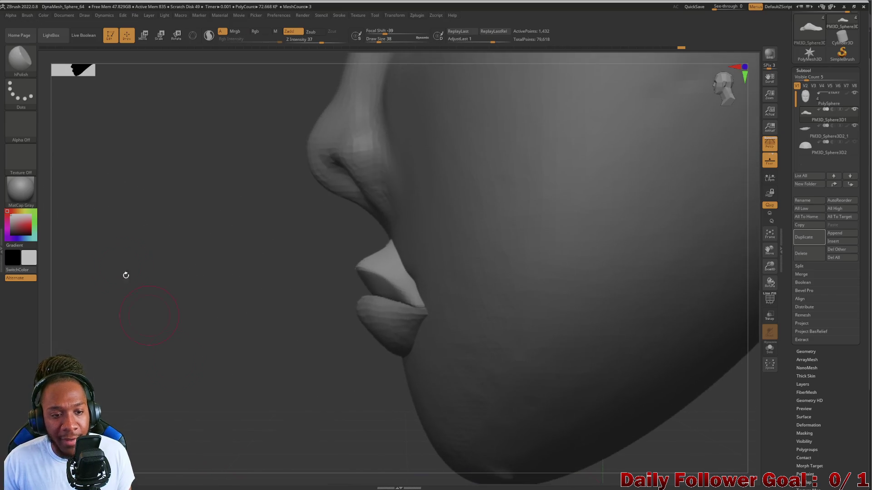
{"action": "left_click", "coordinate": [15, 74]}
{"action": "left_click", "coordinate": [230, 66]}
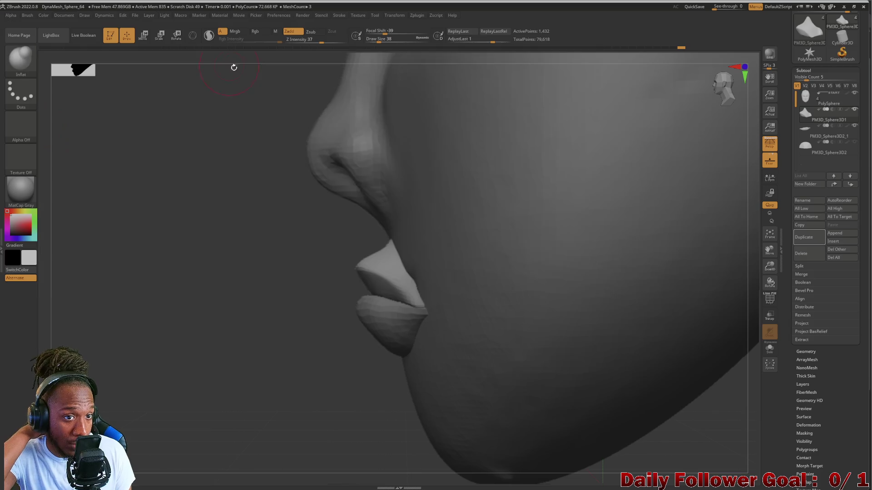
{"action": "key", "text": "bracketright"}
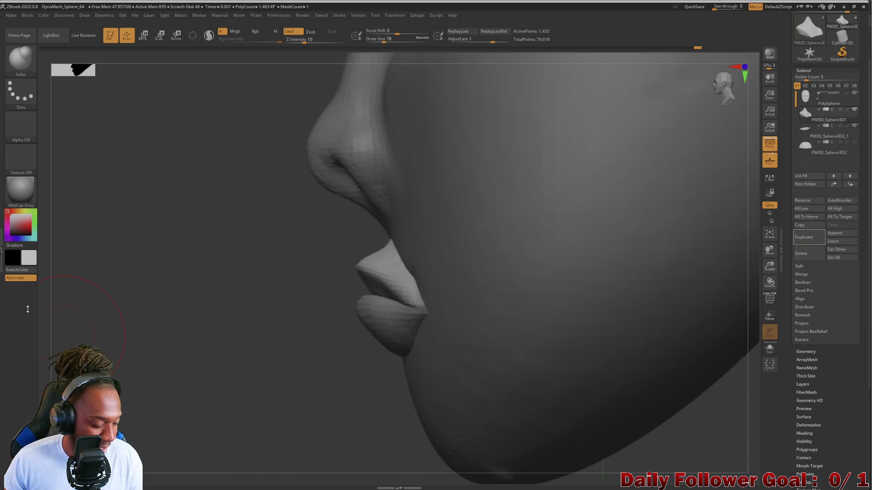
{"action": "key", "text": "bracketright"}
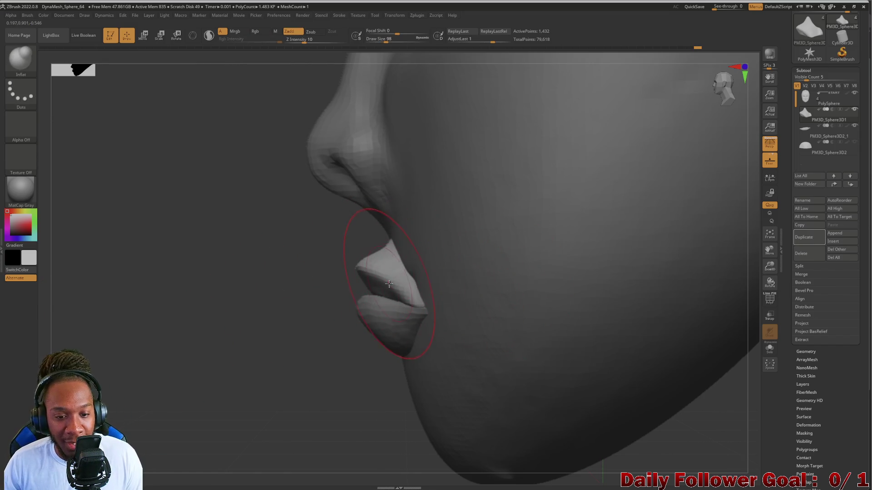
{"action": "left_click_drag", "start_coordinate": [247, 259], "coordinate": [323, 267]}
{"action": "left_click_drag", "start_coordinate": [155, 289], "coordinate": [274, 264]}
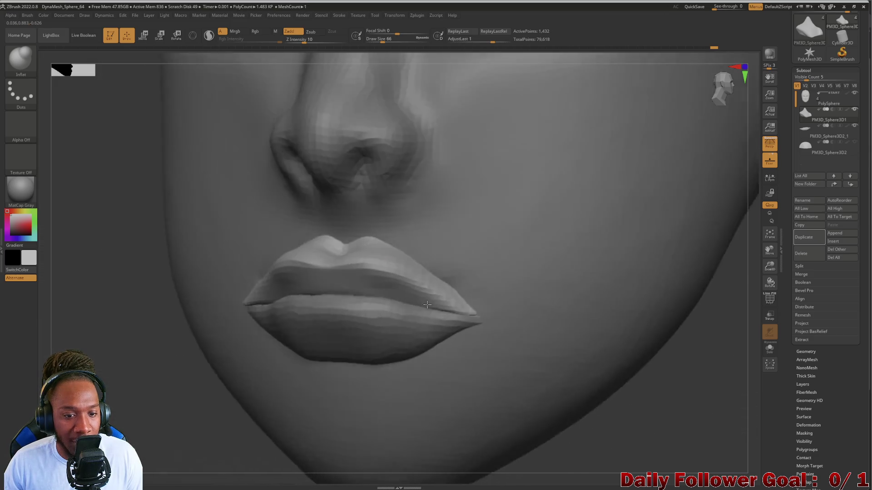
{"action": "mouse_move", "coordinate": [254, 273]}
{"action": "left_mouse_down"}
{"action": "mouse_move", "coordinate": [354, 261]}
{"action": "mouse_move", "coordinate": [380, 245]}
{"action": "mouse_move", "coordinate": [426, 298]}
{"action": "left_mouse_up"}
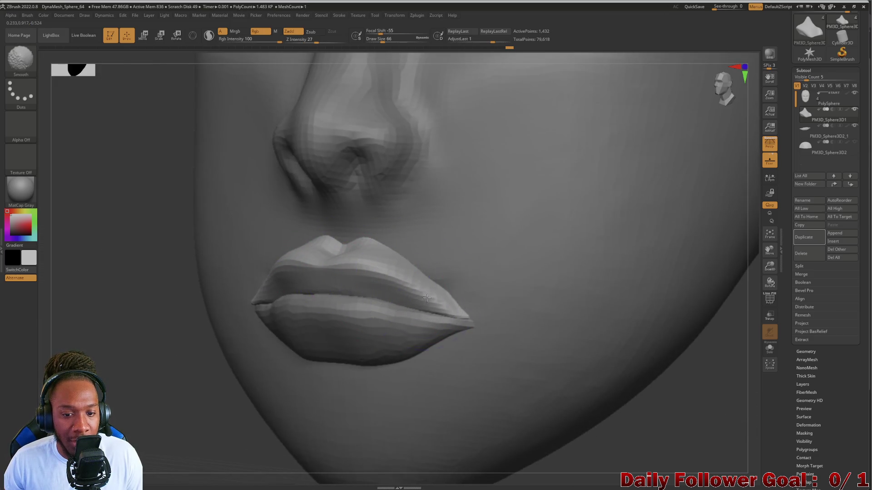
{"action": "mouse_move", "coordinate": [364, 263]}
{"action": "left_mouse_down", "text": "shift"}
{"action": "mouse_move", "coordinate": [369, 248]}
{"action": "mouse_move", "coordinate": [261, 254]}
{"action": "left_mouse_up", "text": "shift"}
{"action": "mouse_move", "coordinate": [120, 288]}
{"action": "left_mouse_down"}
{"action": "mouse_move", "coordinate": [76, 318]}
{"action": "mouse_move", "coordinate": [191, 290]}
{"action": "left_mouse_up"}
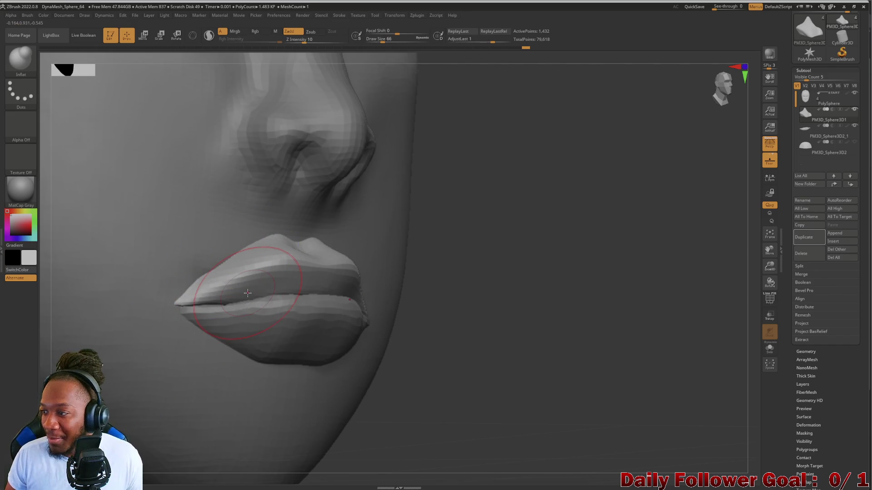
{"action": "mouse_move", "coordinate": [518, 392]}
{"action": "left_mouse_down"}
{"action": "mouse_move", "coordinate": [496, 346]}
{"action": "mouse_move", "coordinate": [484, 409]}
{"action": "mouse_move", "coordinate": [175, 380]}
{"action": "left_mouse_up"}
{"action": "mouse_move", "coordinate": [124, 305]}
{"action": "left_mouse_down", "text": "alt"}
{"action": "mouse_move", "coordinate": [132, 325]}
{"action": "mouse_move", "coordinate": [125, 389]}
{"action": "mouse_move", "coordinate": [115, 278]}
{"action": "mouse_move", "coordinate": [135, 393]}
{"action": "mouse_move", "coordinate": [136, 274]}
{"action": "mouse_move", "coordinate": [210, 371]}
{"action": "left_mouse_up", "text": "alt"}
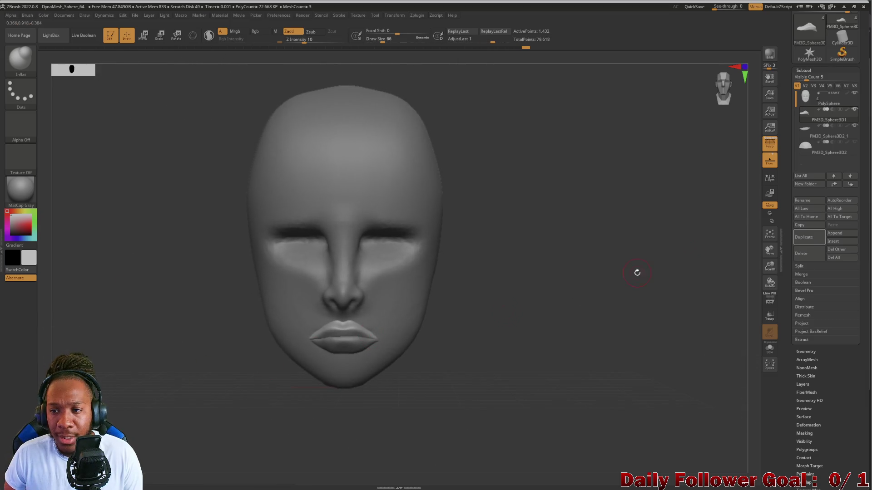
Select the PolySphere face subtool, then try a mask on the right cheek and clear it
{"action": "left_click", "coordinate": [813, 98]}
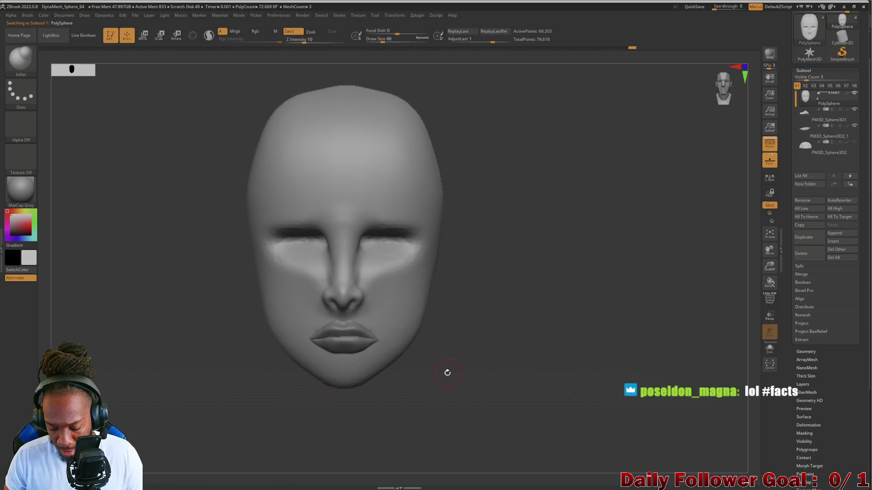
{"action": "key", "text": "ctrl"}
{"action": "left_click_drag", "start_coordinate": [499, 281], "coordinate": [414, 240], "text": "ctrl"}
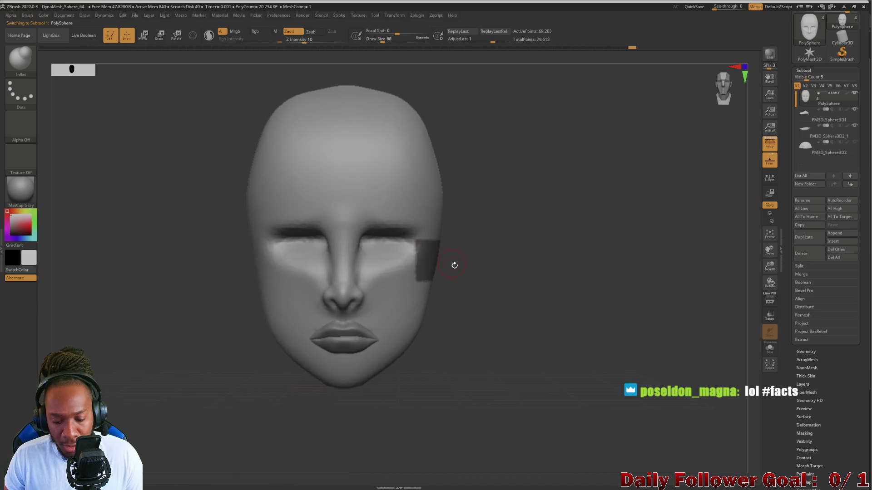
{"action": "left_click_drag", "start_coordinate": [467, 325], "coordinate": [500, 286], "text": "ctrl"}
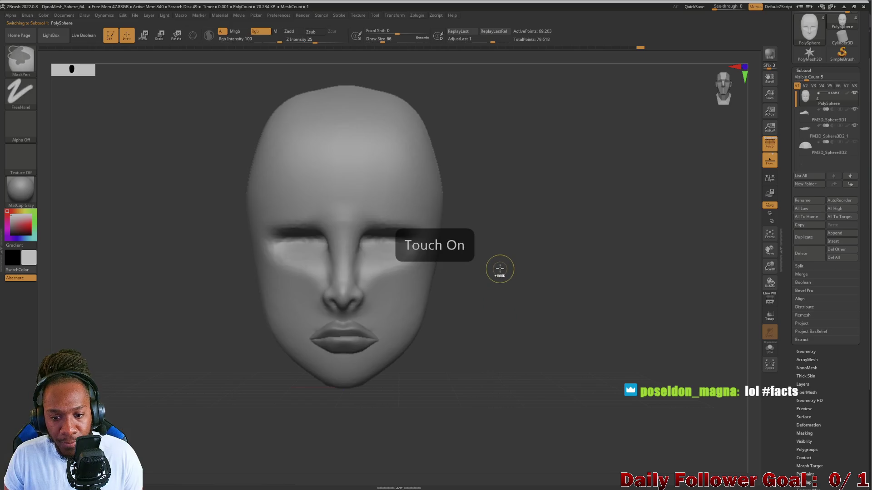
Test ClipRect cuts across the face and undo them to restore the full head
{"action": "key", "text": "ctrl"}
{"action": "mouse_move", "coordinate": [485, 263]}
{"action": "left_mouse_down", "text": "ctrl+shift"}
{"action": "mouse_move", "coordinate": [176, 261]}
{"action": "mouse_move", "coordinate": [119, 60]}
{"action": "mouse_move", "coordinate": [161, 62]}
{"action": "left_mouse_up", "text": "ctrl+shift"}
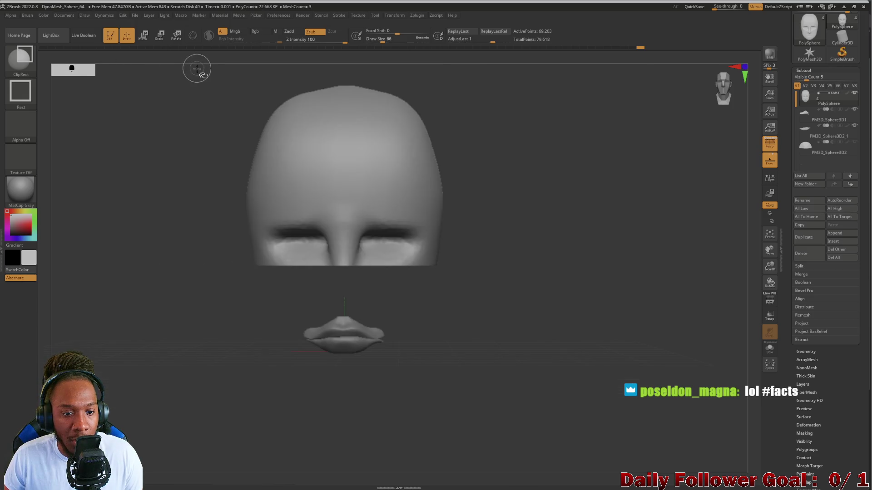
{"action": "key", "text": "ctrl+z"}
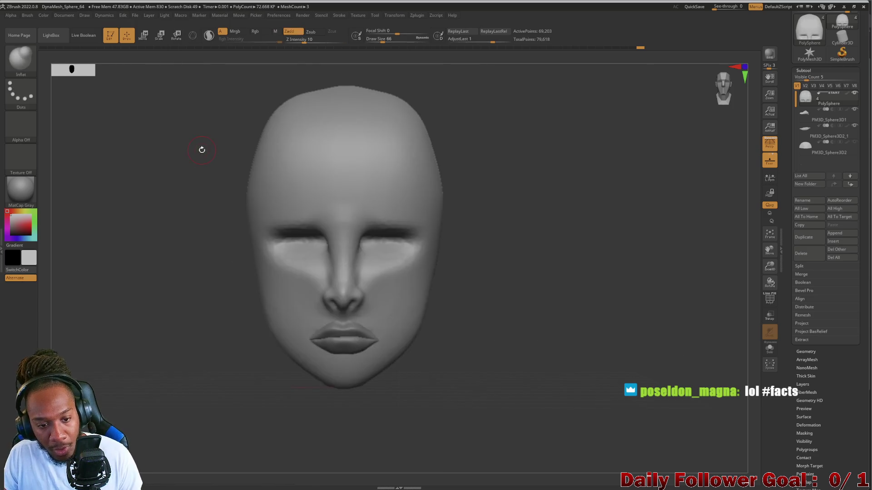
{"action": "mouse_move", "coordinate": [214, 239]}
{"action": "left_mouse_down", "text": "ctrl+shift"}
{"action": "mouse_move", "coordinate": [487, 292]}
{"action": "mouse_move", "coordinate": [502, 424]}
{"action": "left_mouse_up", "text": "ctrl+shift"}
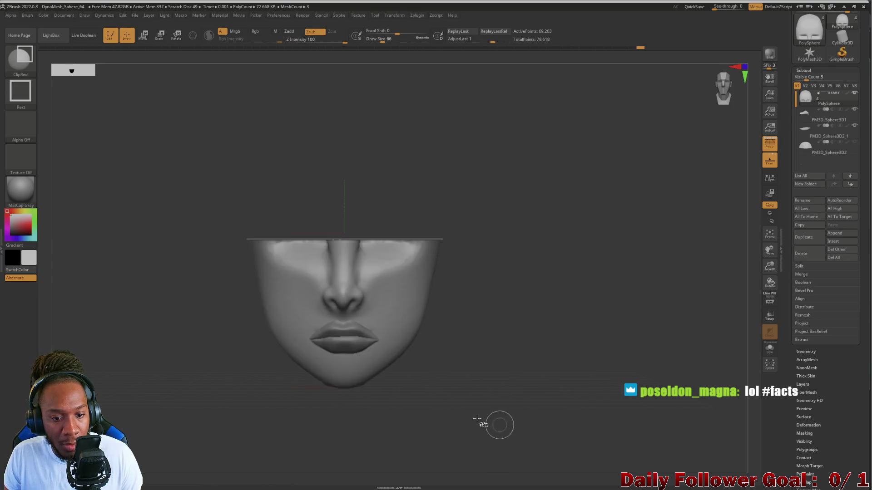
{"action": "mouse_move", "coordinate": [241, 336]}
{"action": "left_mouse_down"}
{"action": "mouse_move", "coordinate": [175, 318]}
{"action": "mouse_move", "coordinate": [208, 311]}
{"action": "mouse_move", "coordinate": [204, 343]}
{"action": "mouse_move", "coordinate": [207, 315]}
{"action": "left_mouse_up"}
{"action": "key", "text": "ctrl+z"}
{"action": "key", "text": "ctrl+z"}
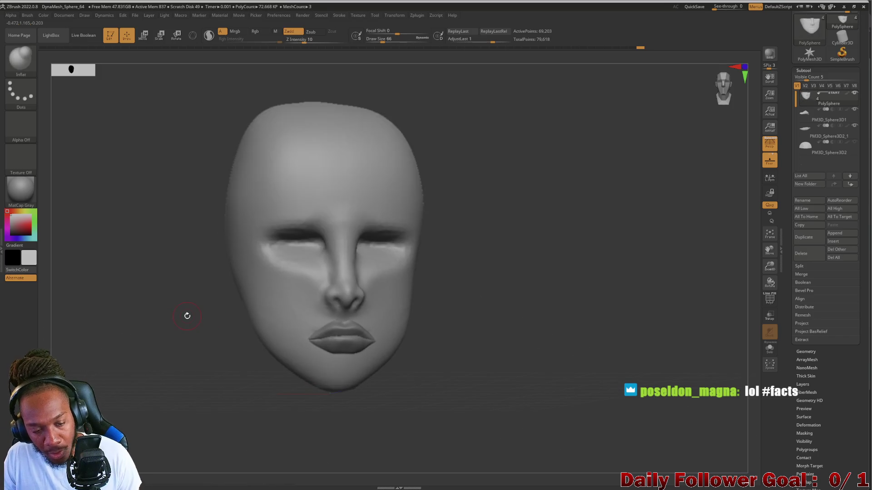
Clip away everything above the nose with a ClipRect and orbit to a side profile
{"action": "mouse_move", "coordinate": [206, 262]}
{"action": "left_mouse_down", "text": "ctrl+shift"}
{"action": "mouse_move", "coordinate": [536, 366]}
{"action": "mouse_move", "coordinate": [501, 416]}
{"action": "mouse_move", "coordinate": [486, 421]}
{"action": "left_mouse_up", "text": "ctrl+shift"}
{"action": "mouse_move", "coordinate": [259, 381]}
{"action": "left_mouse_down"}
{"action": "mouse_move", "coordinate": [156, 346]}
{"action": "mouse_move", "coordinate": [190, 349]}
{"action": "mouse_move", "coordinate": [176, 366]}
{"action": "left_mouse_up"}
{"action": "mouse_move", "coordinate": [195, 333]}
{"action": "left_mouse_down"}
{"action": "mouse_move", "coordinate": [185, 381]}
{"action": "mouse_move", "coordinate": [211, 371]}
{"action": "mouse_move", "coordinate": [179, 381]}
{"action": "mouse_move", "coordinate": [180, 391]}
{"action": "mouse_move", "coordinate": [196, 391]}
{"action": "mouse_move", "coordinate": [160, 380]}
{"action": "mouse_move", "coordinate": [169, 389]}
{"action": "mouse_move", "coordinate": [222, 367]}
{"action": "mouse_move", "coordinate": [172, 384]}
{"action": "mouse_move", "coordinate": [205, 394]}
{"action": "left_mouse_up"}
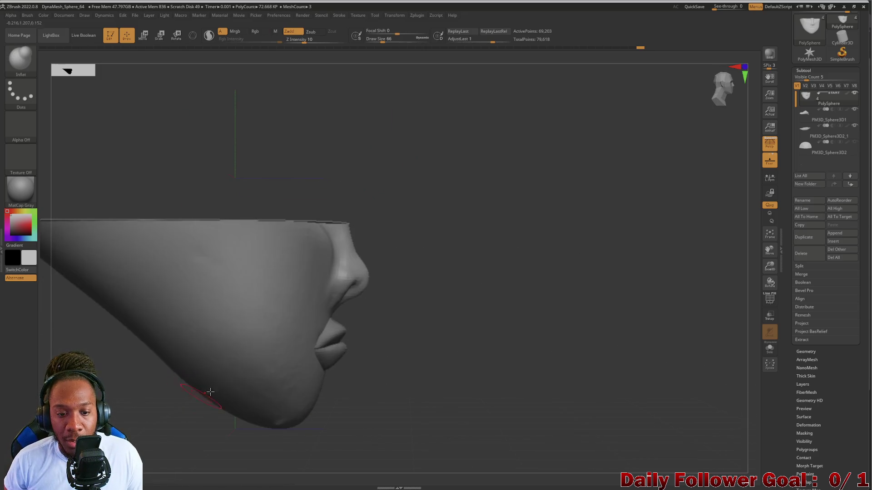
Enlarge the brush and select the Move Topological brush
{"action": "key", "text": "bracketright"}
{"action": "left_click_drag", "start_coordinate": [432, 361], "coordinate": [392, 358]}
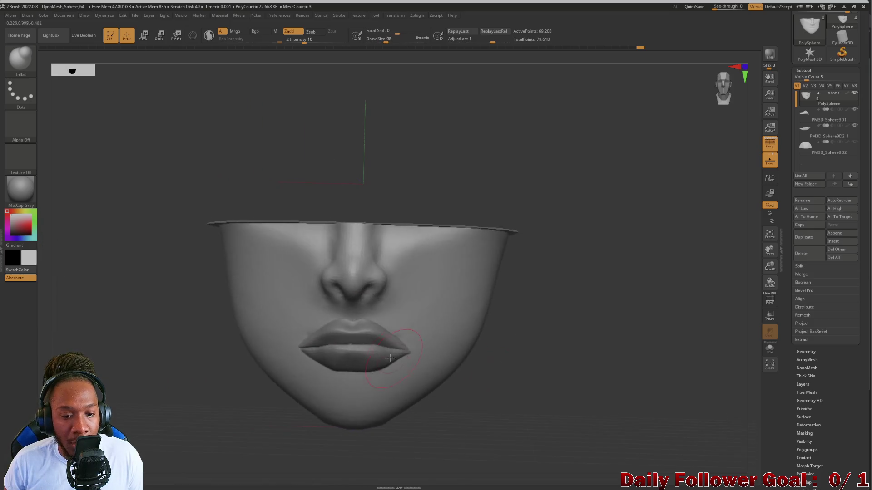
{"action": "left_click_drag", "start_coordinate": [193, 343], "coordinate": [195, 284]}
{"action": "key", "text": "bracketright"}
{"action": "key", "text": "bracketright"}
{"action": "left_click", "coordinate": [20, 58]}
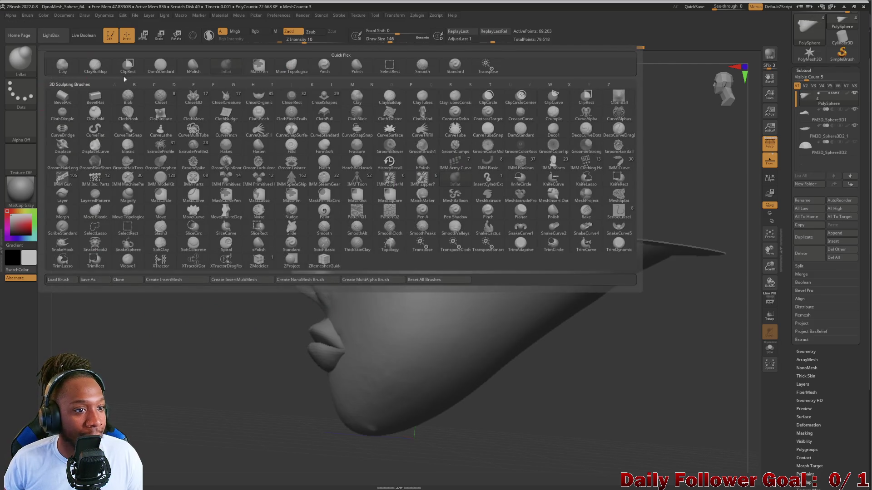
{"action": "left_click", "coordinate": [293, 62]}
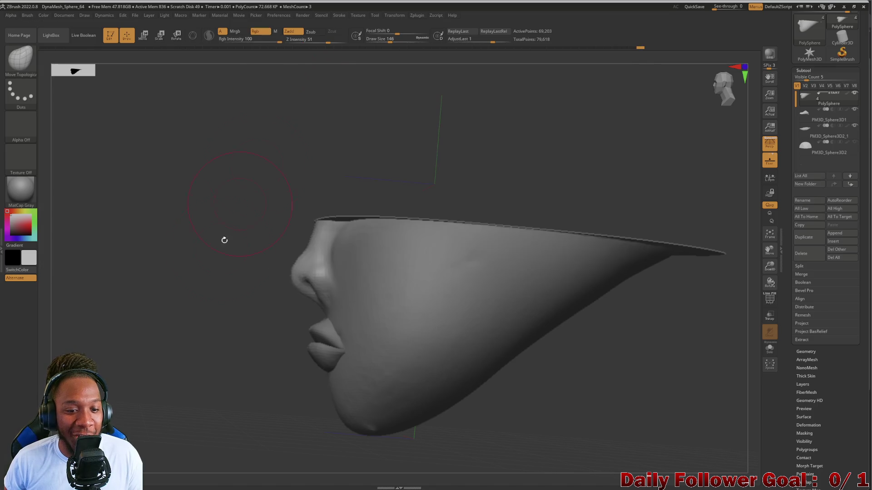
Adjust the nose-to-lip profile from close side and front angles
{"action": "mouse_move", "coordinate": [196, 328]}
{"action": "left_mouse_down"}
{"action": "mouse_move", "coordinate": [214, 327]}
{"action": "mouse_move", "coordinate": [200, 316]}
{"action": "mouse_move", "coordinate": [203, 373]}
{"action": "mouse_move", "coordinate": [347, 314]}
{"action": "left_mouse_up"}
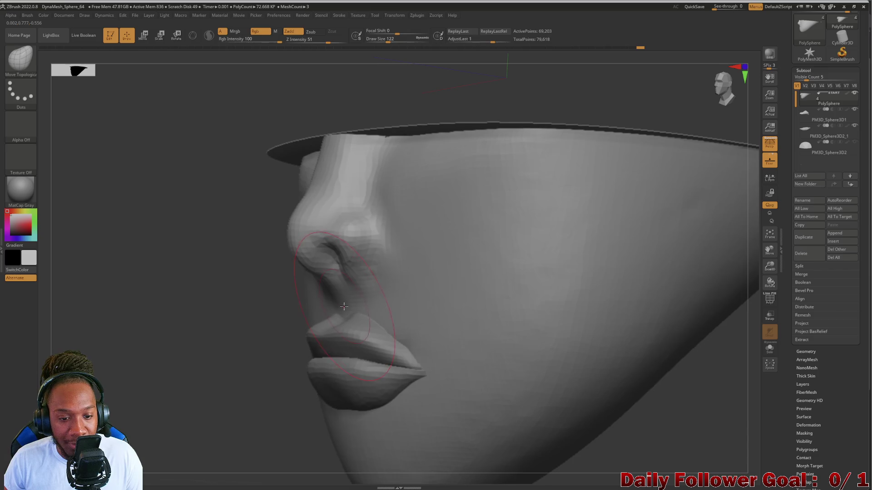
{"action": "mouse_move", "coordinate": [154, 338]}
{"action": "left_mouse_down"}
{"action": "mouse_move", "coordinate": [272, 336]}
{"action": "mouse_move", "coordinate": [204, 331]}
{"action": "mouse_move", "coordinate": [329, 309]}
{"action": "left_mouse_up"}
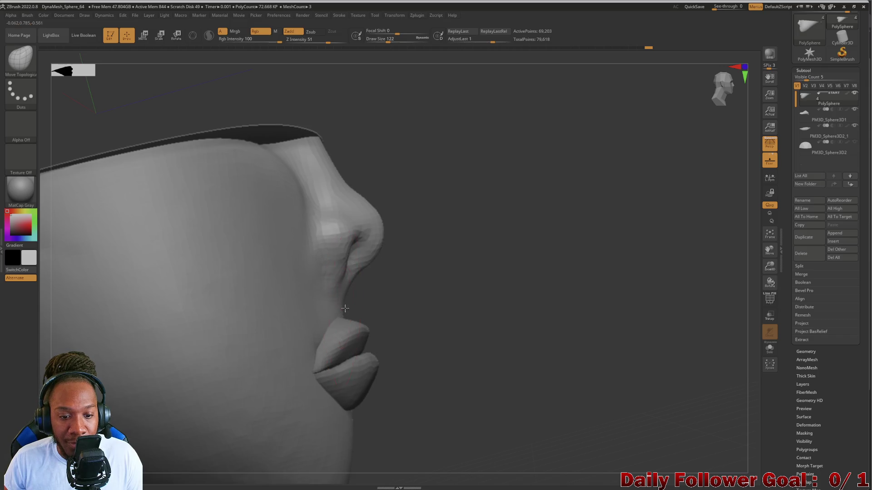
{"action": "mouse_move", "coordinate": [500, 388]}
{"action": "left_mouse_down", "text": "shift"}
{"action": "mouse_move", "coordinate": [82, 409]}
{"action": "mouse_move", "coordinate": [91, 345]}
{"action": "left_mouse_up", "text": "shift"}
{"action": "mouse_move", "coordinate": [191, 436]}
{"action": "left_mouse_down"}
{"action": "mouse_move", "coordinate": [330, 432]}
{"action": "mouse_move", "coordinate": [331, 420]}
{"action": "mouse_move", "coordinate": [142, 382]}
{"action": "mouse_move", "coordinate": [283, 394]}
{"action": "mouse_move", "coordinate": [235, 364]}
{"action": "mouse_move", "coordinate": [267, 370]}
{"action": "left_mouse_up"}
{"action": "mouse_move", "coordinate": [386, 361]}
{"action": "left_mouse_down", "text": "shift"}
{"action": "mouse_move", "coordinate": [196, 349]}
{"action": "mouse_move", "coordinate": [195, 376]}
{"action": "mouse_move", "coordinate": [52, 123]}
{"action": "left_mouse_up", "text": "shift"}
{"action": "mouse_move", "coordinate": [111, 388]}
{"action": "left_mouse_down"}
{"action": "mouse_move", "coordinate": [136, 399]}
{"action": "mouse_move", "coordinate": [228, 404]}
{"action": "mouse_move", "coordinate": [115, 366]}
{"action": "mouse_move", "coordinate": [82, 273]}
{"action": "left_mouse_up"}
{"action": "left_click", "coordinate": [13, 66]}
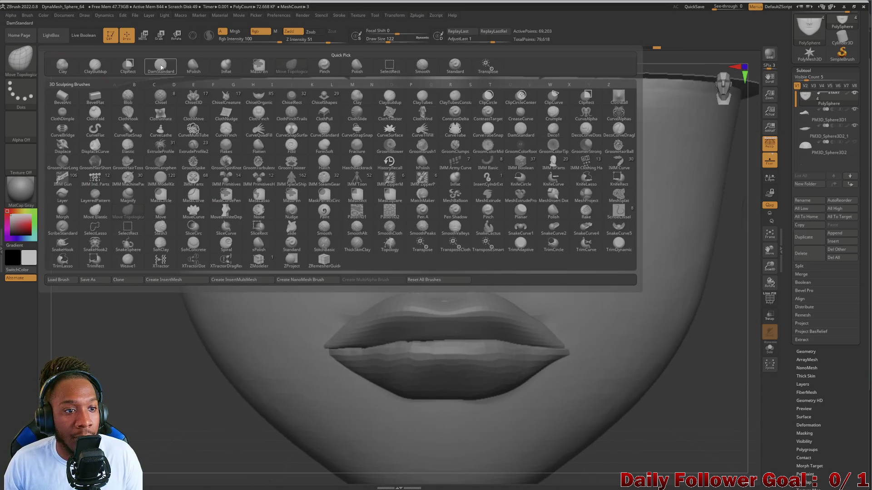
Carve a philtrum groove under the nose with a smaller DamStandard brush and Shift-smooth its edges
{"action": "left_click", "coordinate": [162, 65]}
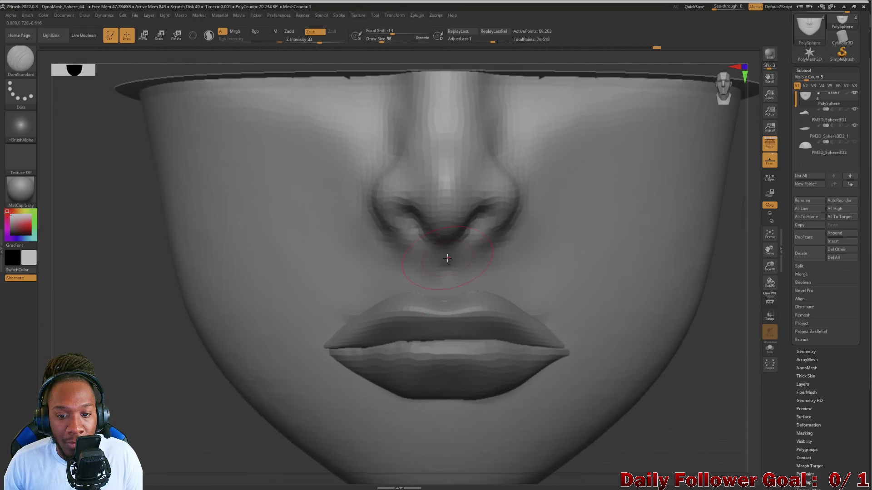
{"action": "key", "text": "ctrl"}
{"action": "key", "text": "ctrl"}
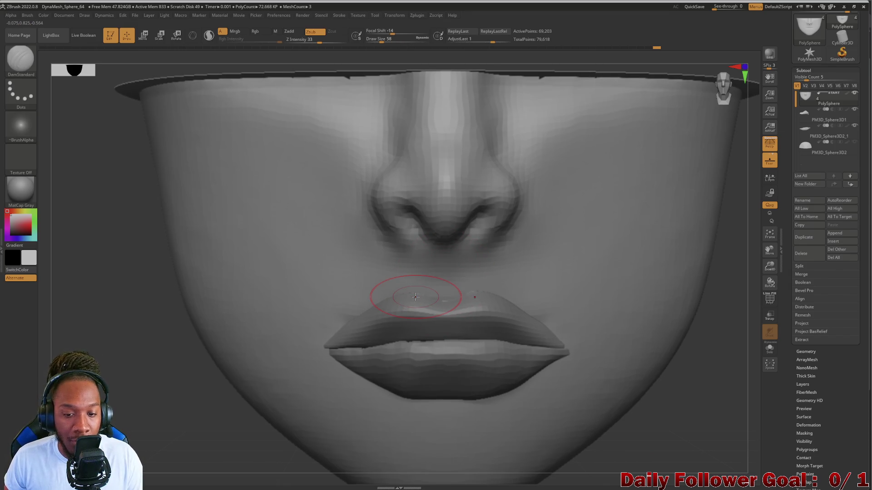
{"action": "key", "text": "bracketleft"}
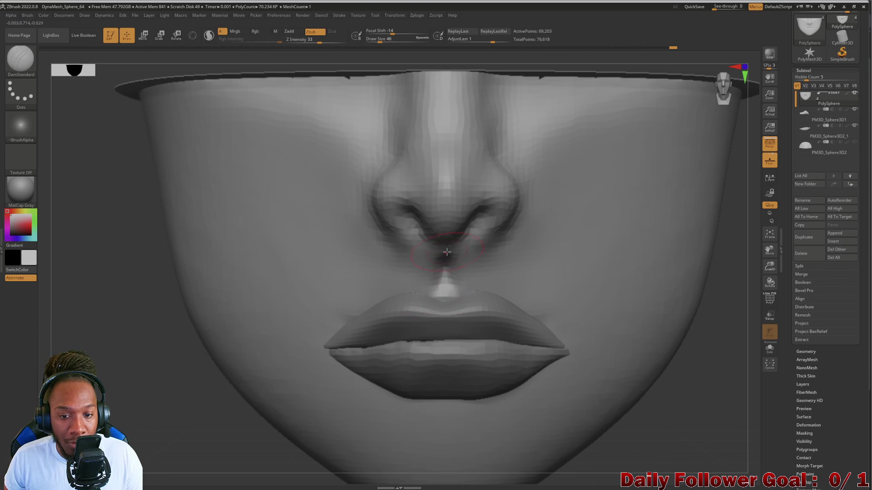
{"action": "key", "text": "shift"}
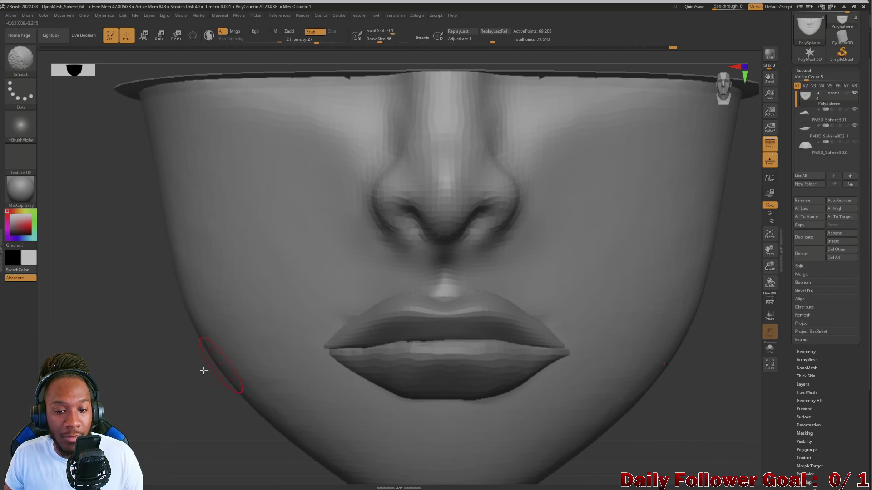
{"action": "mouse_move", "coordinate": [220, 366]}
{"action": "left_mouse_down"}
{"action": "mouse_move", "coordinate": [156, 386]}
{"action": "mouse_move", "coordinate": [165, 404]}
{"action": "left_mouse_up"}
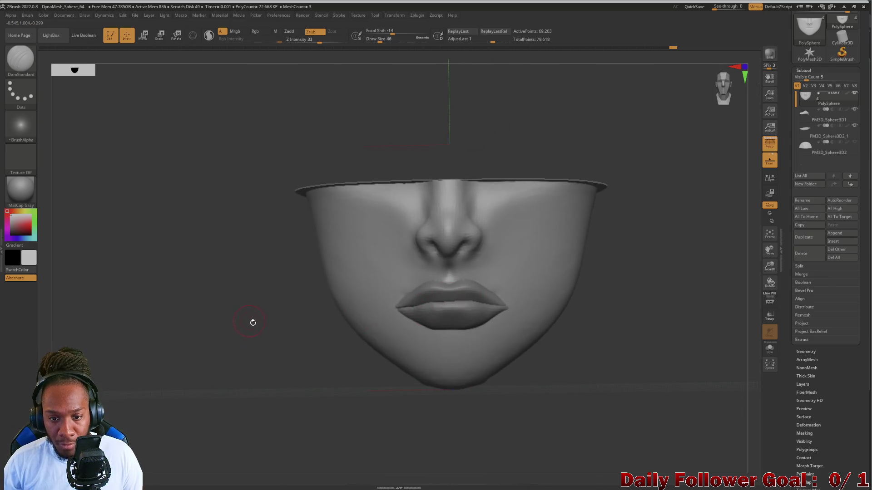
{"action": "left_click_drag", "start_coordinate": [251, 321], "coordinate": [321, 354], "text": "alt"}
{"action": "key", "text": "shift"}
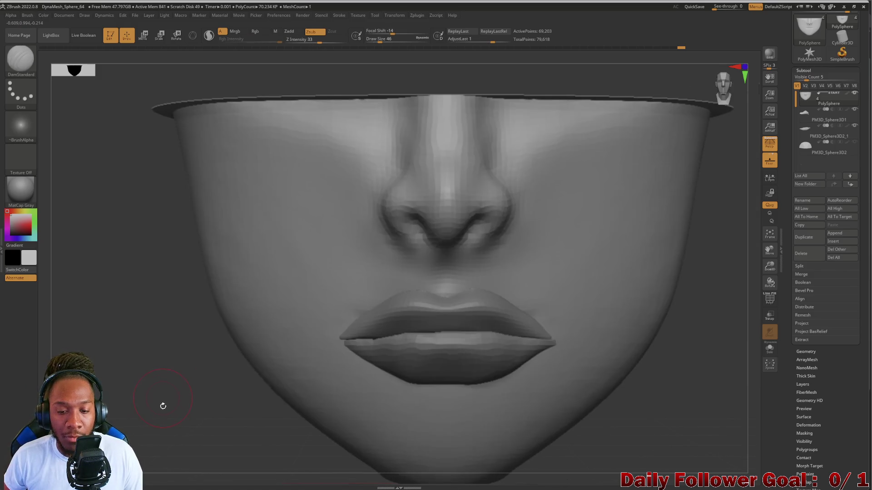
{"action": "mouse_move", "coordinate": [163, 405]}
{"action": "left_mouse_down", "text": "alt"}
{"action": "mouse_move", "coordinate": [208, 342]}
{"action": "mouse_move", "coordinate": [218, 351]}
{"action": "mouse_move", "coordinate": [247, 335]}
{"action": "mouse_move", "coordinate": [227, 366]}
{"action": "mouse_move", "coordinate": [199, 371]}
{"action": "mouse_move", "coordinate": [245, 308]}
{"action": "mouse_move", "coordinate": [269, 305]}
{"action": "mouse_move", "coordinate": [212, 325]}
{"action": "mouse_move", "coordinate": [276, 340]}
{"action": "mouse_move", "coordinate": [245, 335]}
{"action": "mouse_move", "coordinate": [380, 301]}
{"action": "left_mouse_up", "text": "alt"}
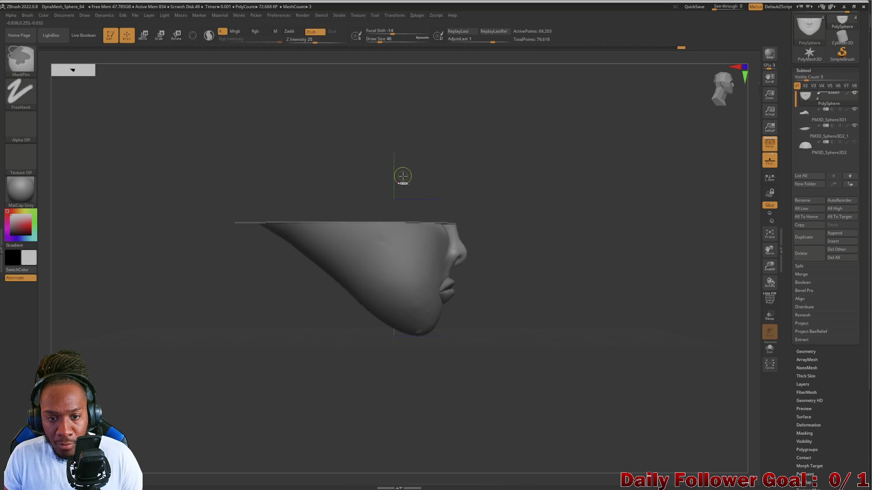
Clip away the back of the lower-face mesh and smooth it, checking both profiles
{"action": "mouse_move", "coordinate": [378, 153]}
{"action": "left_mouse_down", "text": "ctrl+shift"}
{"action": "mouse_move", "coordinate": [475, 298]}
{"action": "mouse_move", "coordinate": [499, 375]}
{"action": "left_mouse_up", "text": "ctrl+shift"}
{"action": "left_click_drag", "start_coordinate": [351, 405], "coordinate": [284, 362]}
{"action": "mouse_move", "coordinate": [304, 331]}
{"action": "left_mouse_down", "text": "alt"}
{"action": "mouse_move", "coordinate": [296, 389]}
{"action": "mouse_move", "coordinate": [306, 410]}
{"action": "left_mouse_up", "text": "alt"}
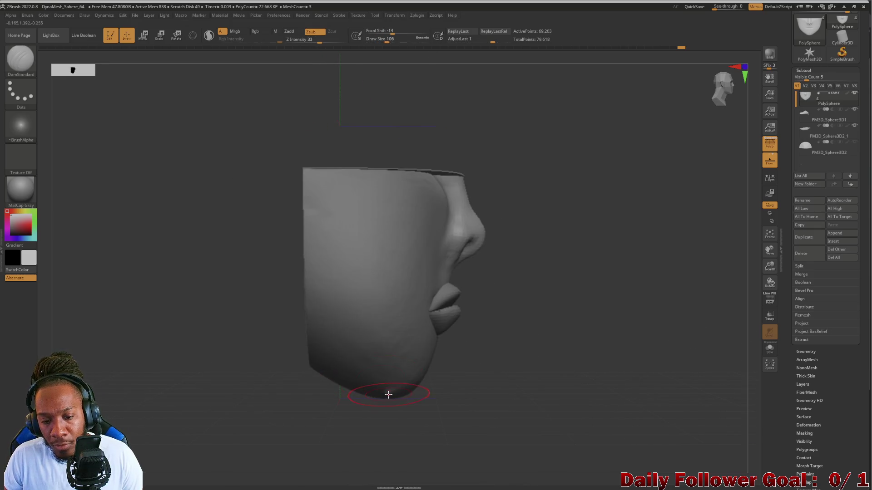
{"action": "key", "text": "shift"}
{"action": "mouse_move", "coordinate": [437, 408]}
{"action": "left_mouse_down"}
{"action": "mouse_move", "coordinate": [418, 399]}
{"action": "mouse_move", "coordinate": [247, 411]}
{"action": "mouse_move", "coordinate": [263, 321]}
{"action": "mouse_move", "coordinate": [251, 356]}
{"action": "mouse_move", "coordinate": [263, 336]}
{"action": "mouse_move", "coordinate": [196, 272]}
{"action": "mouse_move", "coordinate": [229, 295]}
{"action": "left_mouse_up"}
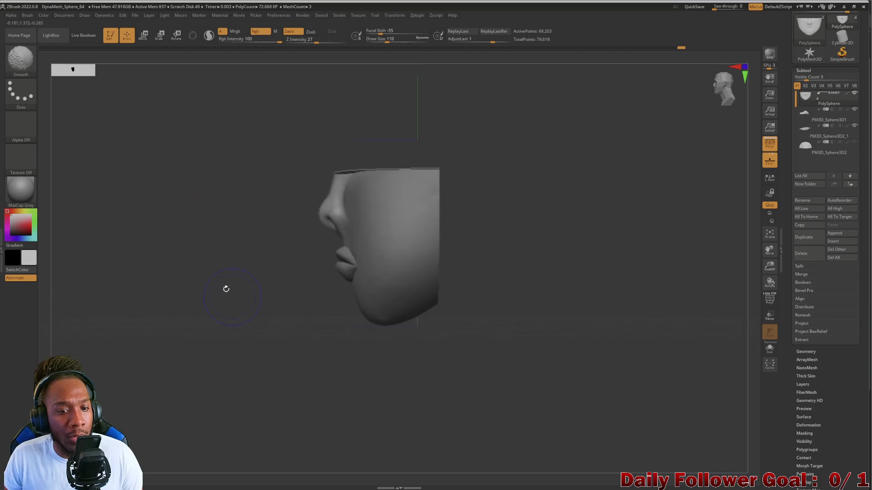
Switch to Move Topological and review the face from front, three-quarter and both side profiles
{"action": "left_click", "coordinate": [20, 59]}
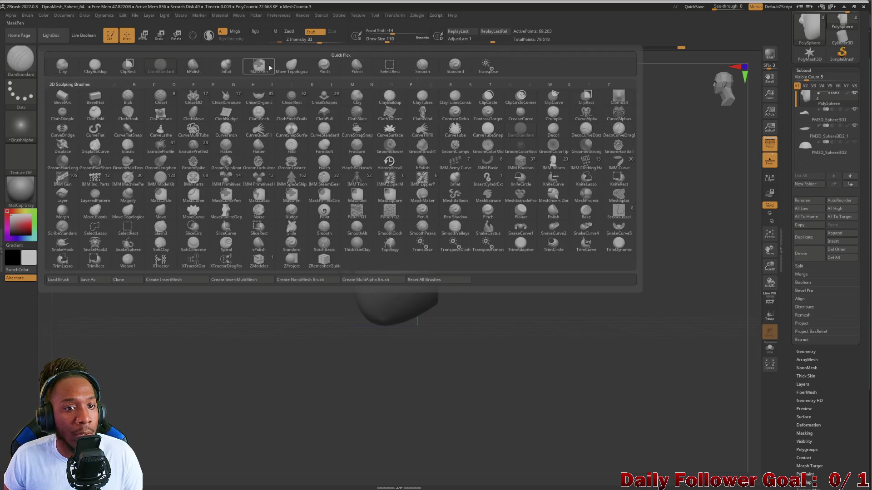
{"action": "left_click", "coordinate": [291, 66]}
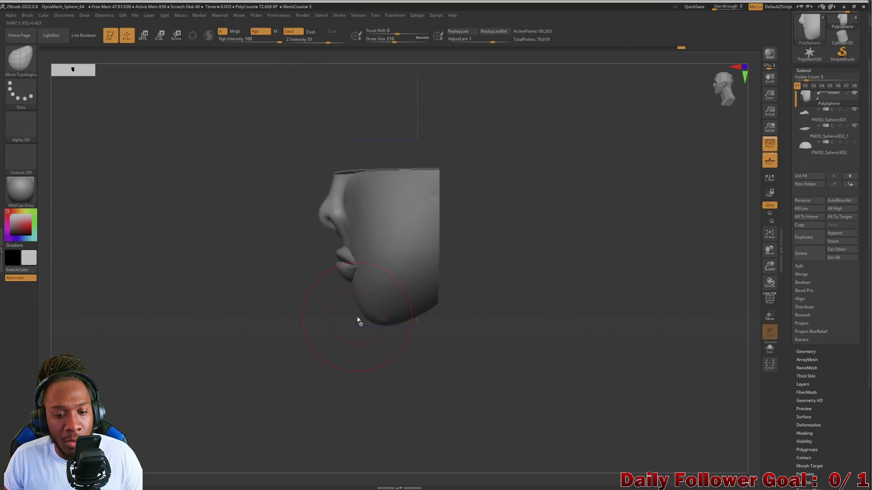
{"action": "mouse_move", "coordinate": [287, 334]}
{"action": "left_mouse_down"}
{"action": "mouse_move", "coordinate": [296, 366]}
{"action": "mouse_move", "coordinate": [350, 335]}
{"action": "mouse_move", "coordinate": [268, 342]}
{"action": "mouse_move", "coordinate": [328, 362]}
{"action": "mouse_move", "coordinate": [393, 350]}
{"action": "mouse_move", "coordinate": [387, 332]}
{"action": "mouse_move", "coordinate": [428, 346]}
{"action": "mouse_move", "coordinate": [273, 372]}
{"action": "mouse_move", "coordinate": [267, 359]}
{"action": "mouse_move", "coordinate": [310, 378]}
{"action": "mouse_move", "coordinate": [296, 383]}
{"action": "mouse_move", "coordinate": [270, 424]}
{"action": "left_mouse_up"}
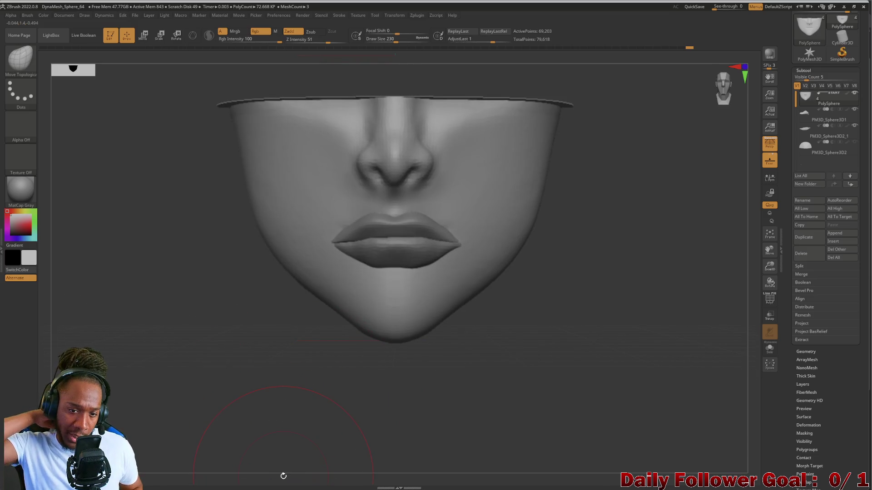
{"action": "mouse_move", "coordinate": [243, 247]}
{"action": "left_mouse_down"}
{"action": "mouse_move", "coordinate": [197, 304]}
{"action": "mouse_move", "coordinate": [222, 313]}
{"action": "left_mouse_up"}
{"action": "mouse_move", "coordinate": [245, 339]}
{"action": "left_mouse_down"}
{"action": "mouse_move", "coordinate": [212, 351]}
{"action": "mouse_move", "coordinate": [177, 340]}
{"action": "mouse_move", "coordinate": [224, 338]}
{"action": "left_mouse_up"}
{"action": "mouse_move", "coordinate": [218, 369]}
{"action": "left_mouse_down"}
{"action": "mouse_move", "coordinate": [210, 366]}
{"action": "mouse_move", "coordinate": [236, 388]}
{"action": "left_mouse_up"}
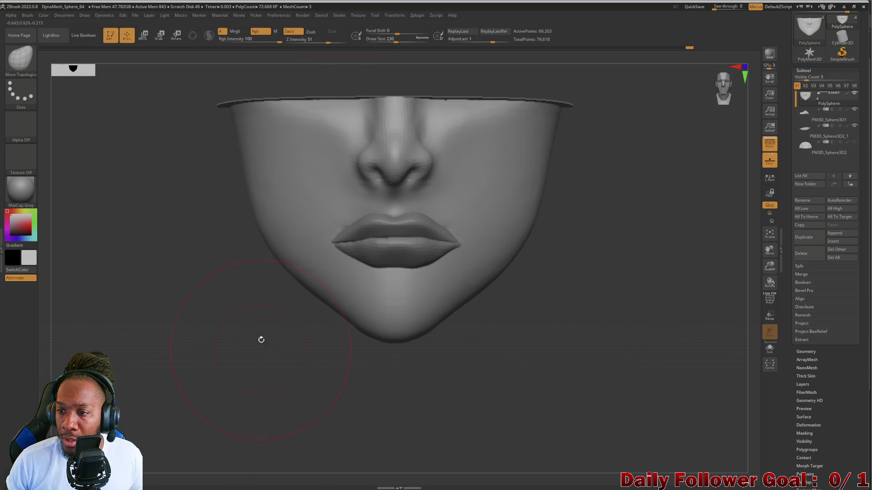
{"action": "mouse_move", "coordinate": [239, 359]}
{"action": "left_mouse_down"}
{"action": "mouse_move", "coordinate": [204, 356]}
{"action": "mouse_move", "coordinate": [237, 359]}
{"action": "mouse_move", "coordinate": [230, 362]}
{"action": "left_mouse_up"}
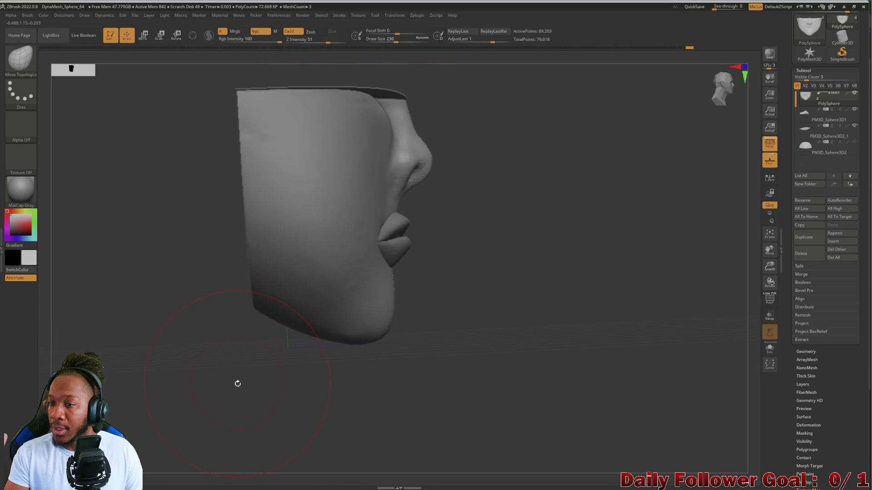
Merge both lip pieces into the PolySphere face mesh with MergeDown twice
{"action": "mouse_move", "coordinate": [815, 120]}
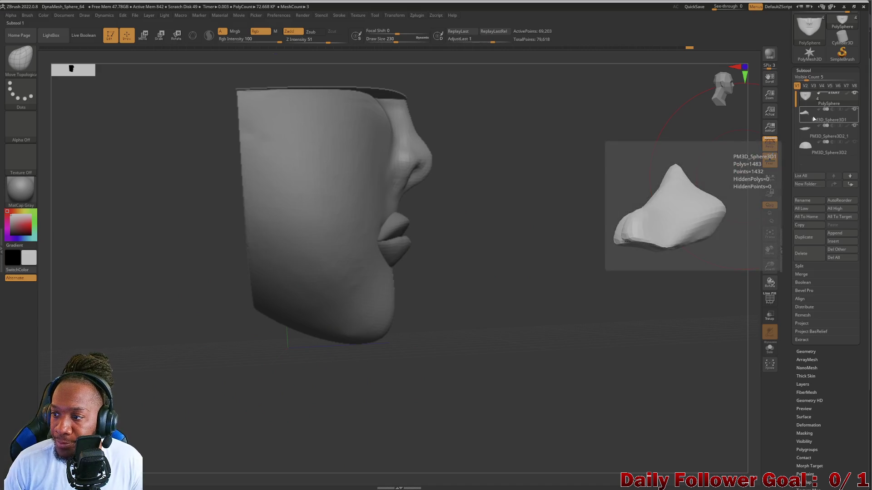
{"action": "left_click", "coordinate": [812, 118]}
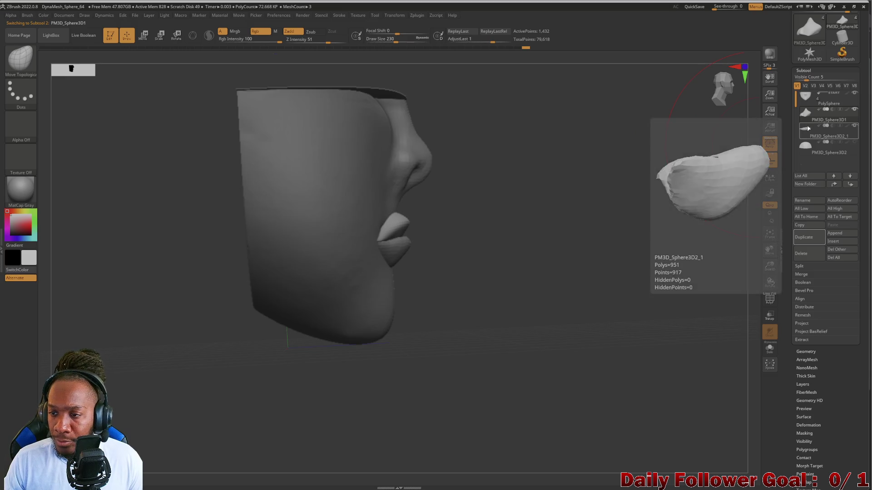
{"action": "left_click", "coordinate": [805, 97]}
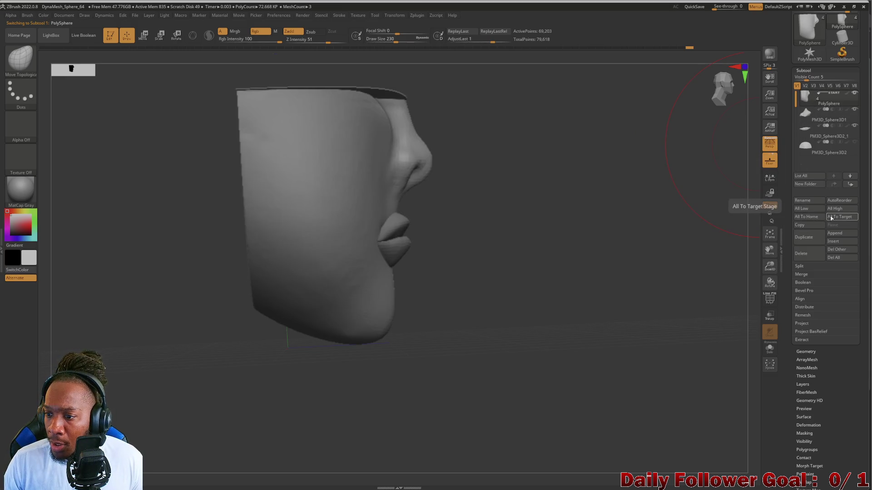
{"action": "left_click", "coordinate": [802, 274]}
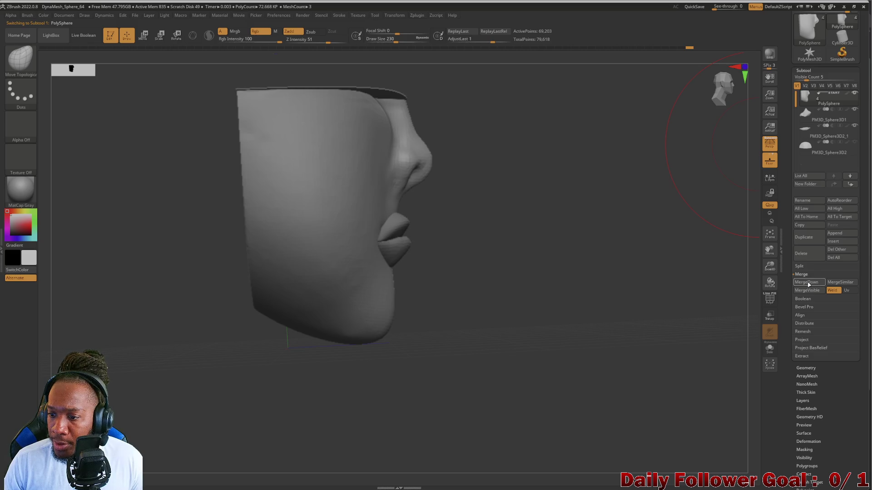
{"action": "left_click", "coordinate": [807, 283]}
{"action": "left_click", "coordinate": [747, 298]}
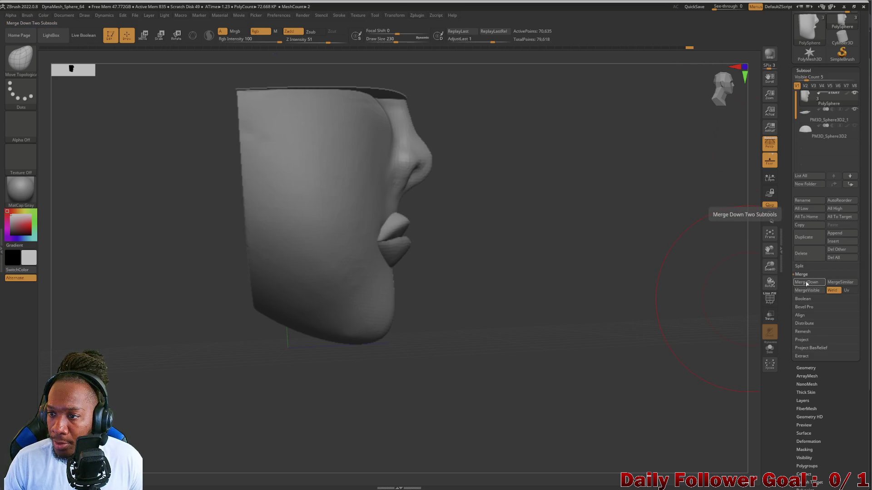
{"action": "left_click", "coordinate": [807, 283]}
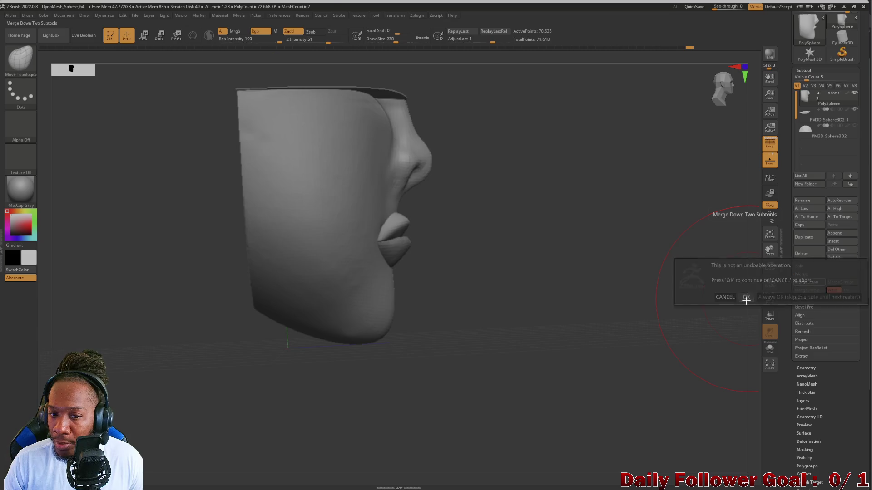
{"action": "left_click", "coordinate": [746, 298]}
DynaMesh the merged face into one continuous surface, then select DamStandard
{"action": "mouse_move", "coordinate": [301, 415]}
{"action": "left_mouse_down", "text": "shift"}
{"action": "mouse_move", "coordinate": [273, 431]}
{"action": "mouse_move", "coordinate": [224, 438]}
{"action": "left_mouse_up", "text": "shift"}
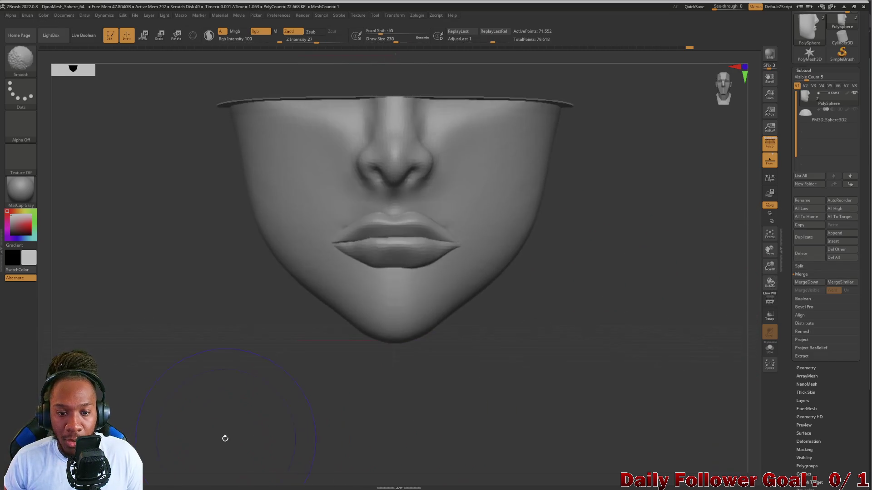
{"action": "mouse_move", "coordinate": [230, 362]}
{"action": "left_mouse_down", "text": "alt"}
{"action": "mouse_move", "coordinate": [192, 372]}
{"action": "mouse_move", "coordinate": [161, 438]}
{"action": "left_mouse_up", "text": "alt"}
{"action": "mouse_move", "coordinate": [140, 312]}
{"action": "left_mouse_down", "text": "alt"}
{"action": "mouse_move", "coordinate": [117, 331]}
{"action": "mouse_move", "coordinate": [133, 369]}
{"action": "mouse_move", "coordinate": [117, 370]}
{"action": "mouse_move", "coordinate": [128, 327]}
{"action": "mouse_move", "coordinate": [140, 321]}
{"action": "mouse_move", "coordinate": [161, 380]}
{"action": "left_mouse_up", "text": "alt"}
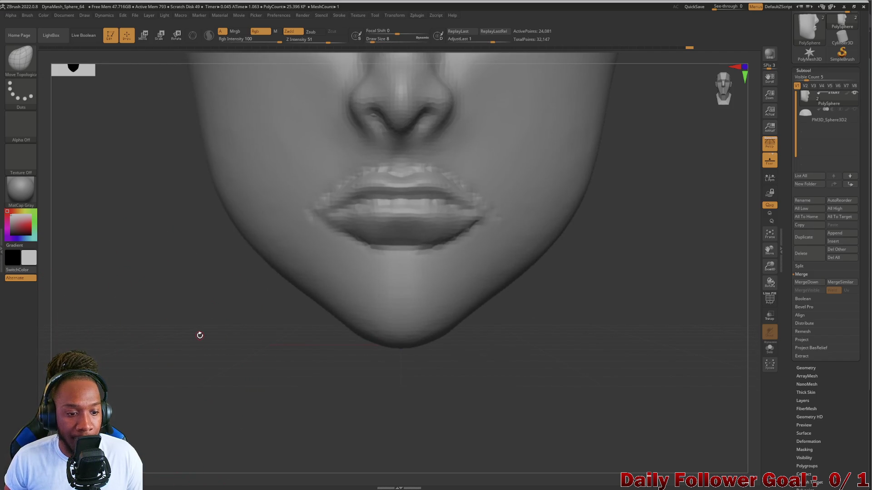
{"action": "mouse_move", "coordinate": [201, 336]}
{"action": "left_mouse_down", "text": "alt"}
{"action": "mouse_move", "coordinate": [195, 331]}
{"action": "mouse_move", "coordinate": [193, 391]}
{"action": "left_mouse_up", "text": "alt"}
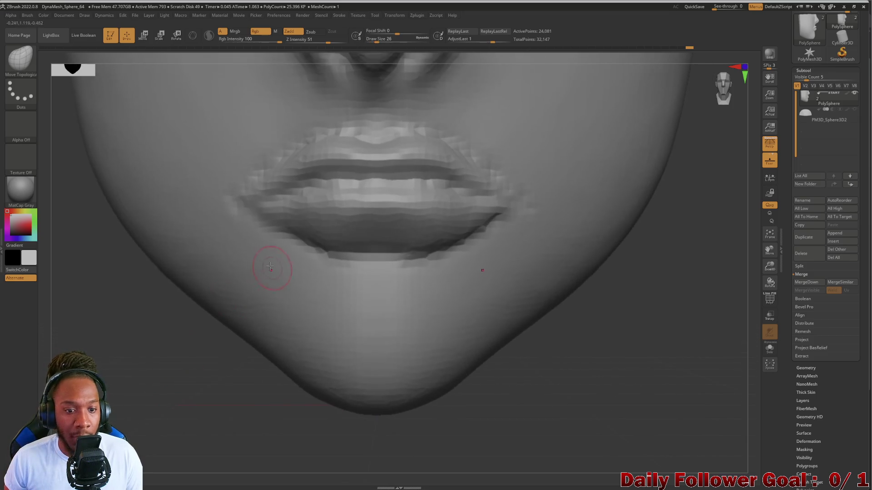
{"action": "key", "text": "shift"}
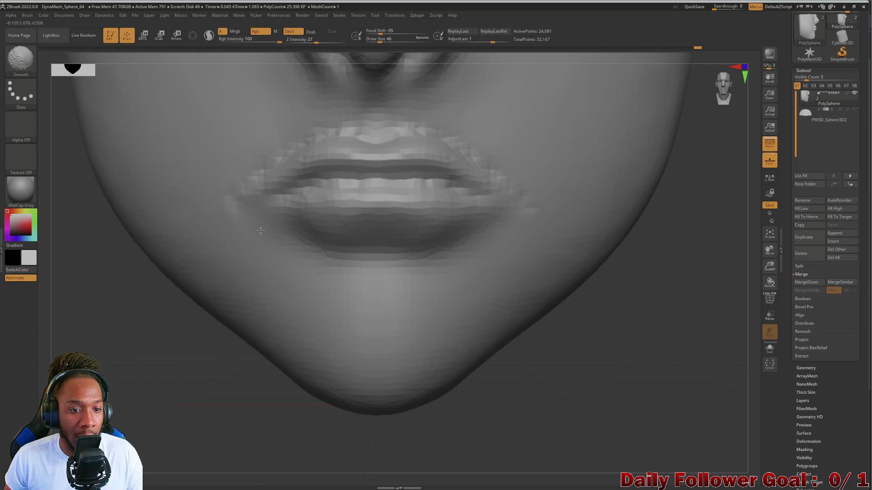
{"action": "left_click", "coordinate": [21, 59]}
{"action": "left_click", "coordinate": [161, 66]}
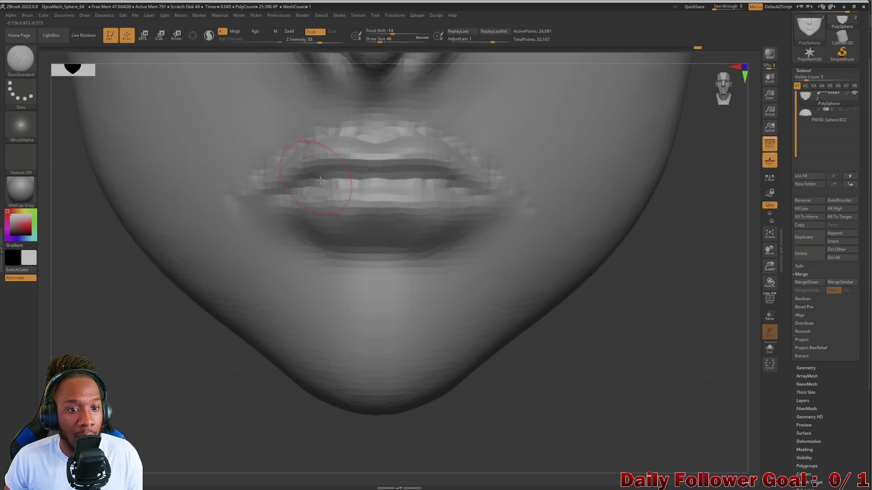
Carve the line between the lips with DamStandard and smooth the upper lip centre and left corner
{"action": "mouse_move", "coordinate": [331, 176]}
{"action": "left_mouse_down"}
{"action": "mouse_move", "coordinate": [293, 194]}
{"action": "mouse_move", "coordinate": [382, 184]}
{"action": "left_mouse_up"}
{"action": "mouse_move", "coordinate": [328, 190]}
{"action": "left_mouse_down"}
{"action": "mouse_move", "coordinate": [356, 184]}
{"action": "mouse_move", "coordinate": [314, 161]}
{"action": "left_mouse_up"}
{"action": "left_click_drag", "start_coordinate": [361, 128], "coordinate": [382, 133], "text": "shift"}
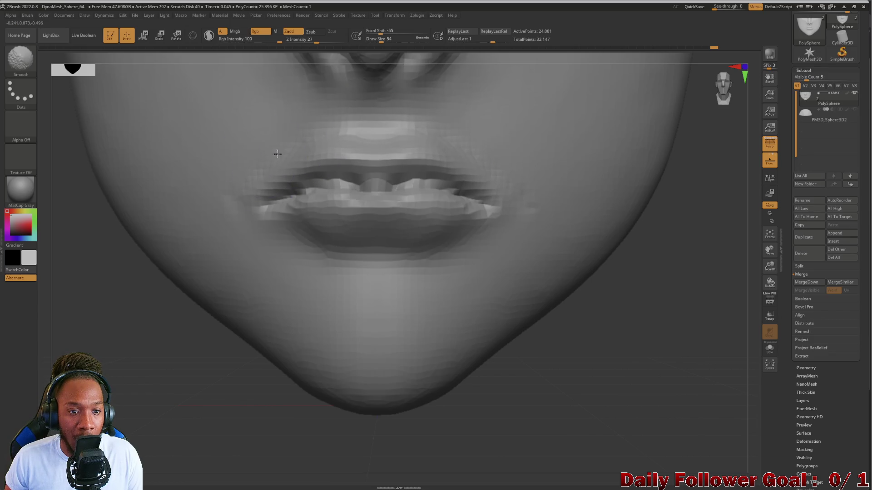
{"action": "left_click_drag", "start_coordinate": [230, 198], "coordinate": [277, 241], "text": "shift"}
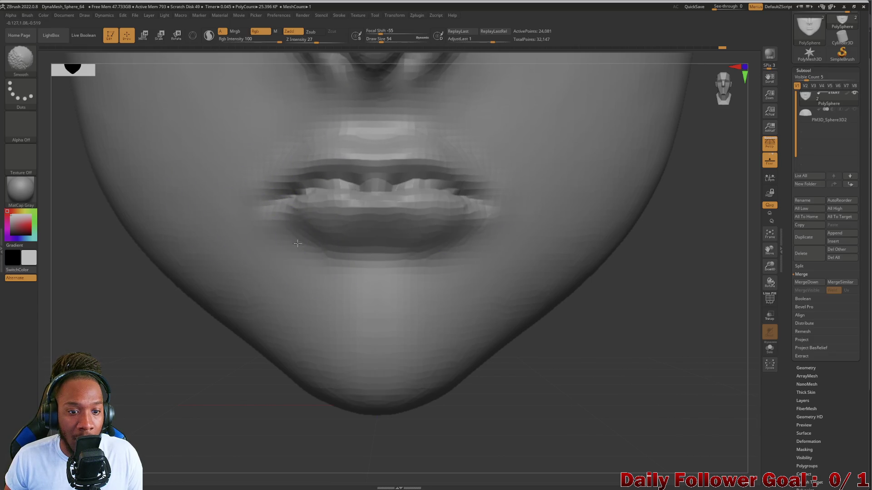
{"action": "mouse_move", "coordinate": [136, 375]}
{"action": "left_mouse_down", "text": "alt"}
{"action": "mouse_move", "coordinate": [164, 276]}
{"action": "mouse_move", "coordinate": [176, 351]}
{"action": "mouse_move", "coordinate": [150, 357]}
{"action": "mouse_move", "coordinate": [138, 294]}
{"action": "left_mouse_up", "text": "alt"}
Inflate the upper lip centre and corners with a smaller Inflat brush, then DynaMesh the face
{"action": "left_click", "coordinate": [20, 58]}
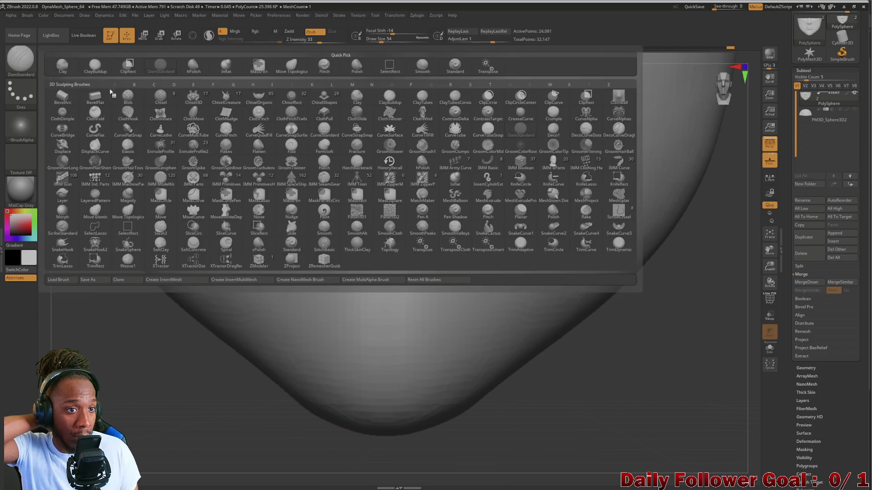
{"action": "left_click", "coordinate": [227, 70]}
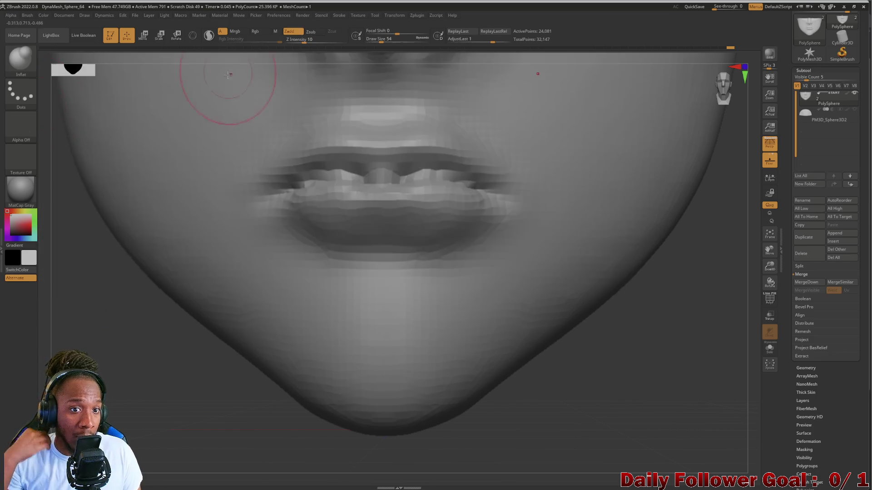
{"action": "key", "text": "["}
{"action": "key", "text": "["}
{"action": "key", "text": "["}
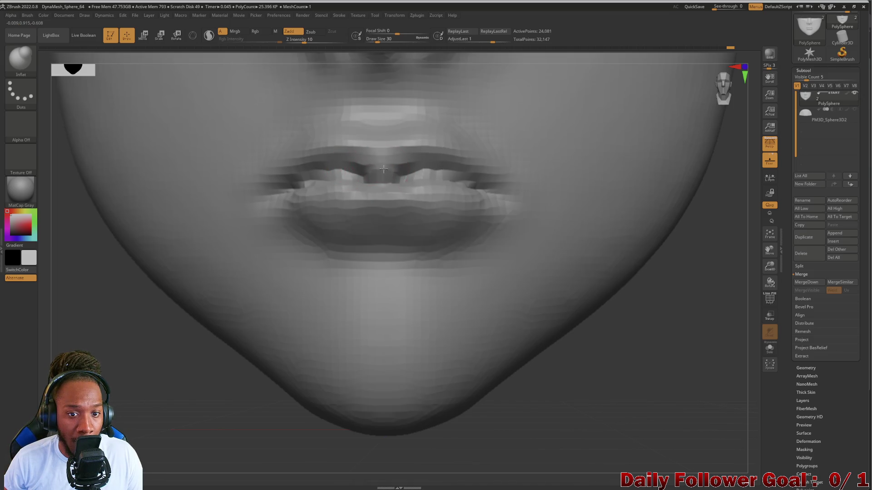
{"action": "left_click_drag", "start_coordinate": [385, 169], "coordinate": [350, 152]}
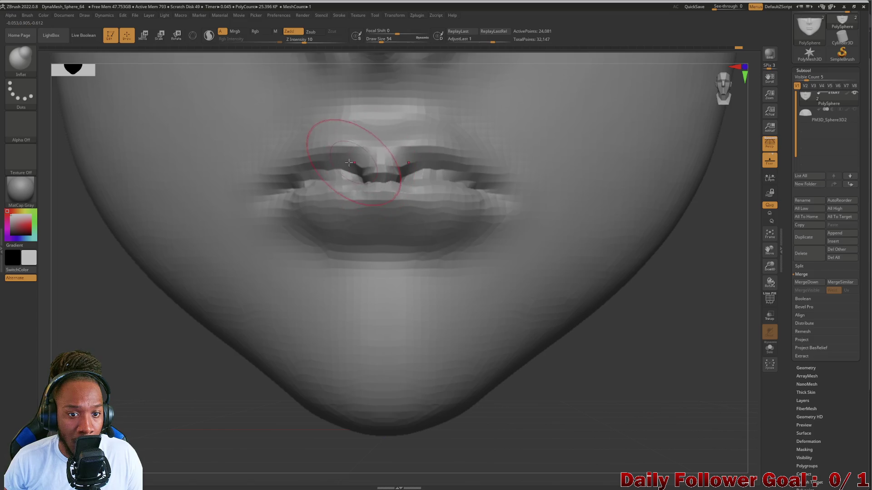
{"action": "key", "text": "["}
{"action": "key", "text": "["}
{"action": "key", "text": "["}
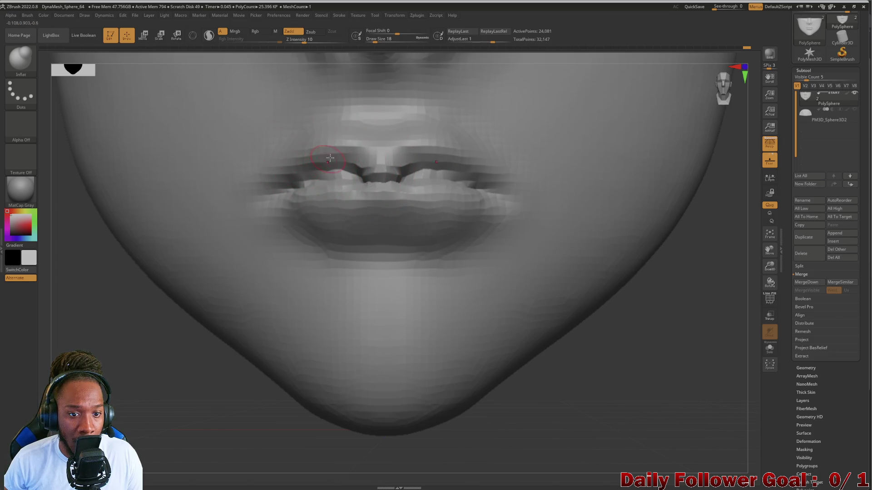
{"action": "left_click_drag", "start_coordinate": [300, 166], "coordinate": [337, 169]}
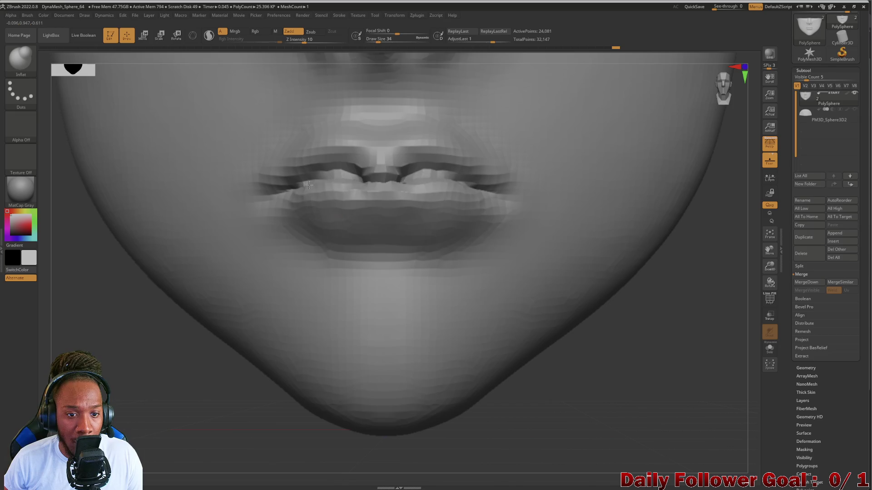
{"action": "mouse_move", "coordinate": [363, 178]}
{"action": "left_mouse_down", "text": "shift"}
{"action": "mouse_move", "coordinate": [386, 190]}
{"action": "mouse_move", "coordinate": [345, 218]}
{"action": "left_mouse_up", "text": "shift"}
{"action": "mouse_move", "coordinate": [162, 372]}
{"action": "left_mouse_down"}
{"action": "mouse_move", "coordinate": [117, 359]}
{"action": "mouse_move", "coordinate": [174, 350]}
{"action": "left_mouse_up"}
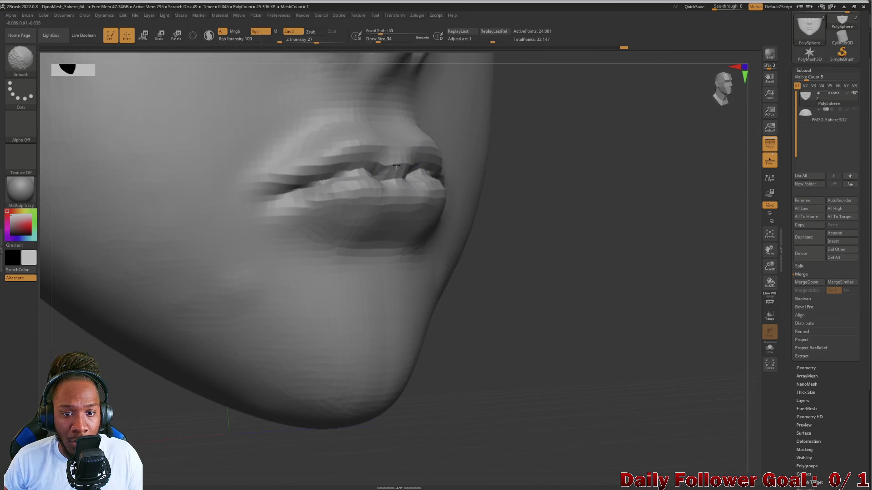
{"action": "mouse_move", "coordinate": [447, 184]}
{"action": "left_mouse_down"}
{"action": "mouse_move", "coordinate": [545, 292]}
{"action": "mouse_move", "coordinate": [146, 353]}
{"action": "mouse_move", "coordinate": [184, 450]}
{"action": "mouse_move", "coordinate": [222, 274]}
{"action": "mouse_move", "coordinate": [250, 245]}
{"action": "mouse_move", "coordinate": [255, 347]}
{"action": "mouse_move", "coordinate": [249, 312]}
{"action": "mouse_move", "coordinate": [184, 314]}
{"action": "left_mouse_up"}
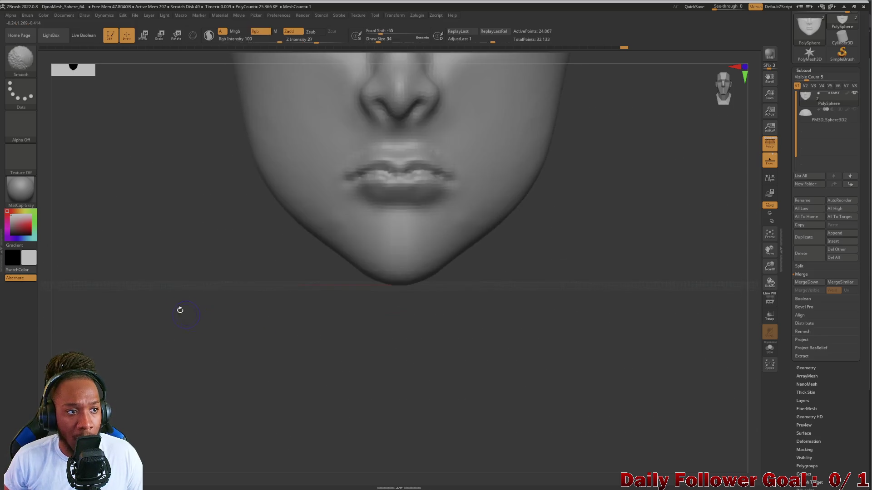
{"action": "left_click", "coordinate": [20, 58]}
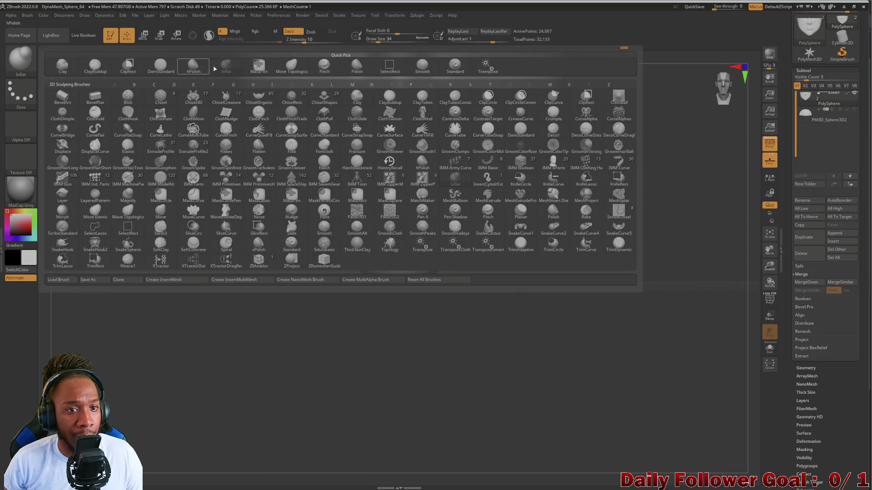
With Move Topological, pull the lip corners slightly down and outward
{"action": "left_click", "coordinate": [297, 65]}
{"action": "left_click_drag", "start_coordinate": [200, 312], "coordinate": [310, 303]}
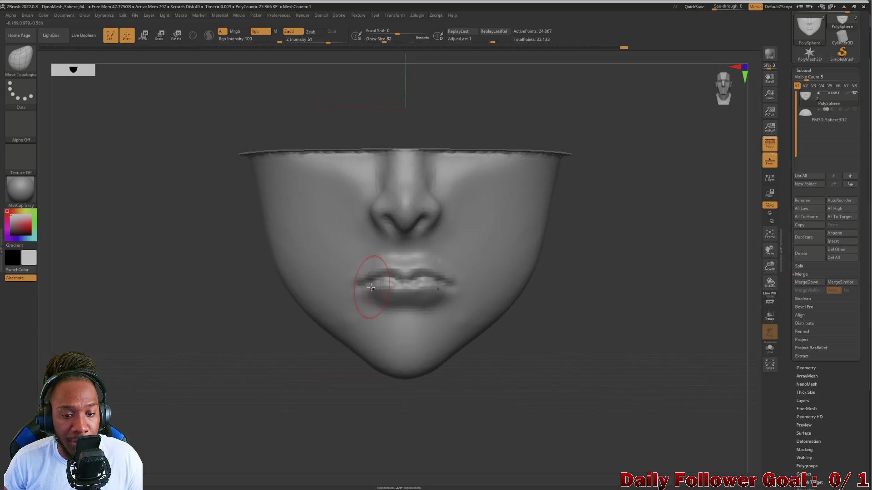
{"action": "left_click_drag", "start_coordinate": [367, 280], "coordinate": [349, 289]}
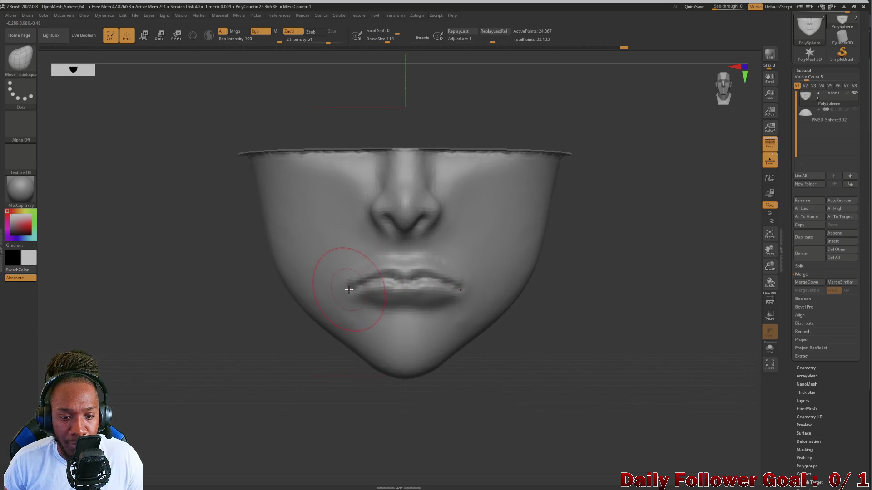
{"action": "left_click_drag", "start_coordinate": [230, 305], "coordinate": [249, 305]}
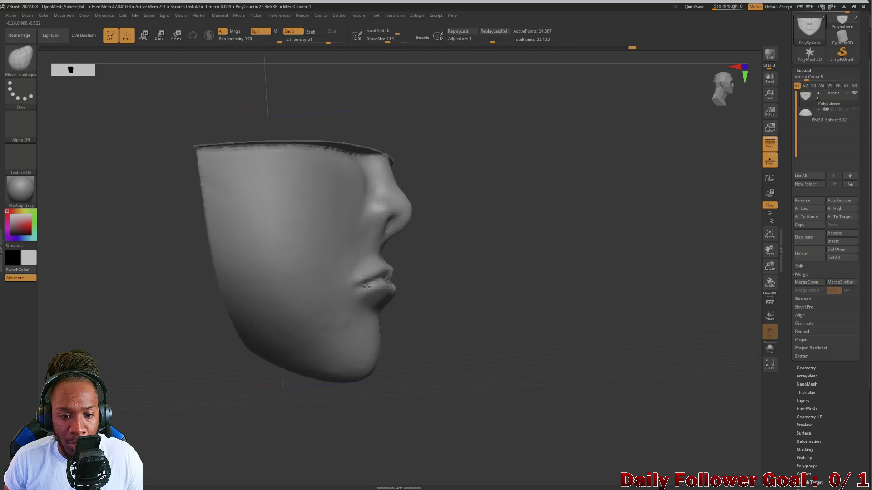
{"action": "left_click_drag", "start_coordinate": [433, 313], "coordinate": [409, 313], "text": "shift"}
Check both profiles and pull the lower lip slightly down and inward
{"action": "mouse_move", "coordinate": [214, 327]}
{"action": "left_mouse_down"}
{"action": "mouse_move", "coordinate": [243, 331]}
{"action": "mouse_move", "coordinate": [364, 312]}
{"action": "mouse_move", "coordinate": [390, 304]}
{"action": "mouse_move", "coordinate": [407, 273]}
{"action": "left_mouse_up"}
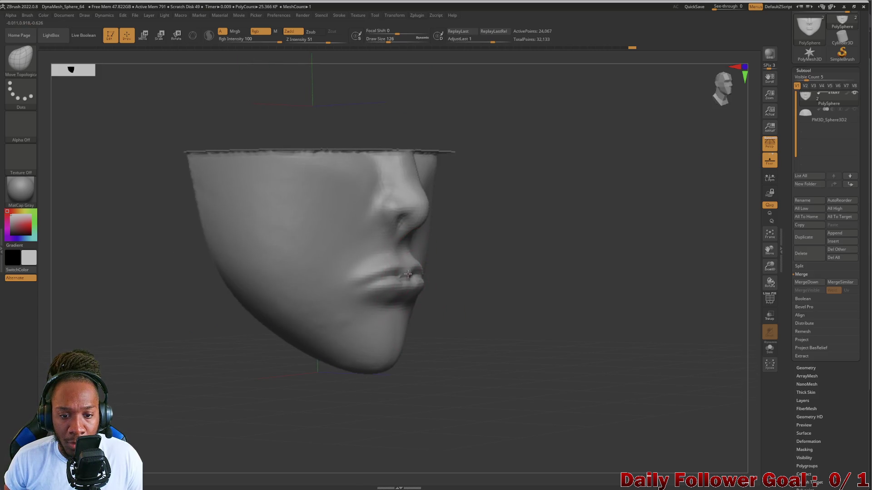
{"action": "left_click_drag", "start_coordinate": [484, 322], "coordinate": [263, 300]}
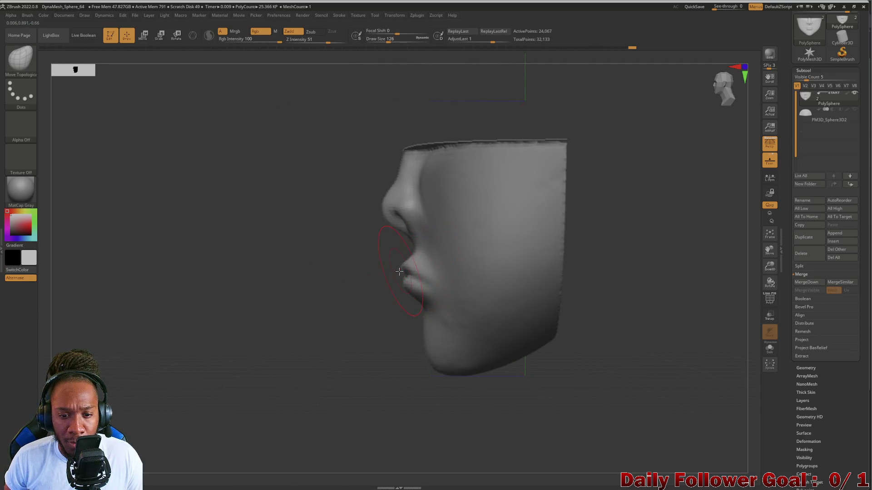
{"action": "mouse_move", "coordinate": [392, 276]}
{"action": "left_mouse_down"}
{"action": "mouse_move", "coordinate": [321, 305]}
{"action": "mouse_move", "coordinate": [436, 309]}
{"action": "left_mouse_up"}
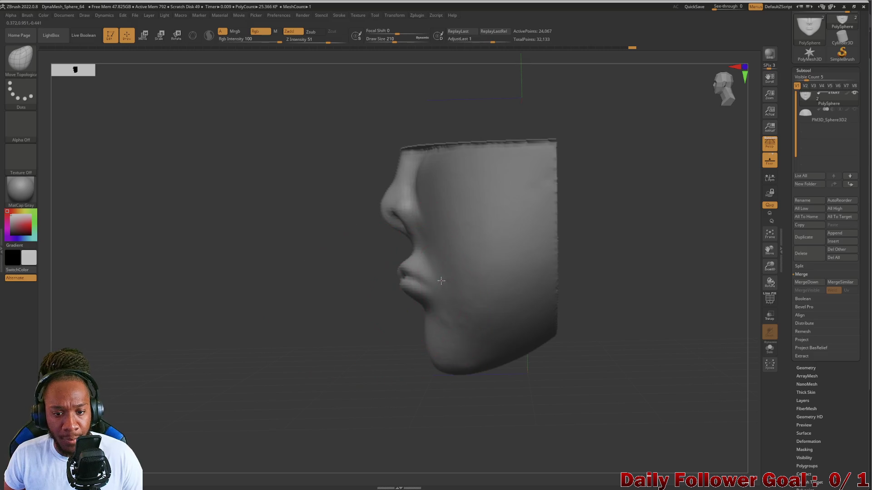
{"action": "mouse_move", "coordinate": [352, 337]}
{"action": "left_mouse_down"}
{"action": "mouse_move", "coordinate": [340, 335]}
{"action": "mouse_move", "coordinate": [365, 336]}
{"action": "mouse_move", "coordinate": [205, 391]}
{"action": "mouse_move", "coordinate": [224, 395]}
{"action": "mouse_move", "coordinate": [237, 384]}
{"action": "left_mouse_up"}
{"action": "left_click_drag", "start_coordinate": [230, 377], "coordinate": [271, 362]}
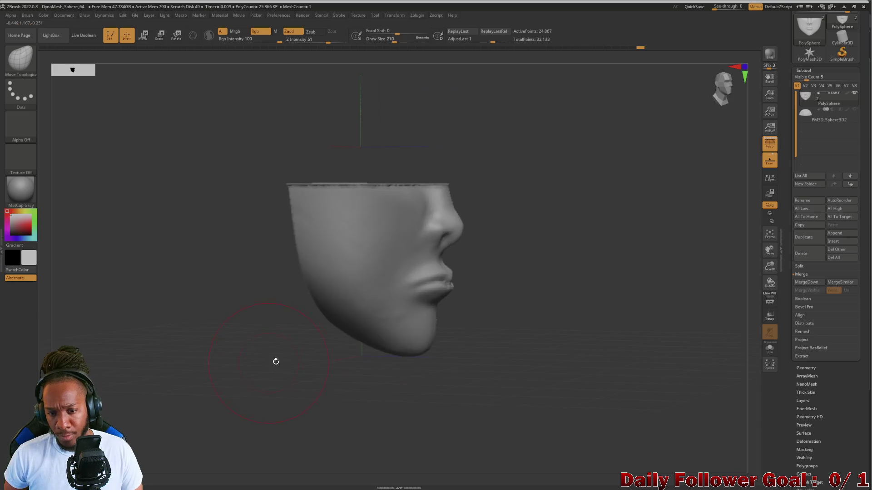
{"action": "left_click_drag", "start_coordinate": [439, 302], "coordinate": [435, 307]}
{"action": "mouse_move", "coordinate": [455, 385]}
{"action": "left_mouse_down"}
{"action": "mouse_move", "coordinate": [467, 395]}
{"action": "mouse_move", "coordinate": [407, 391]}
{"action": "mouse_move", "coordinate": [328, 405]}
{"action": "mouse_move", "coordinate": [300, 404]}
{"action": "mouse_move", "coordinate": [282, 392]}
{"action": "left_mouse_up"}
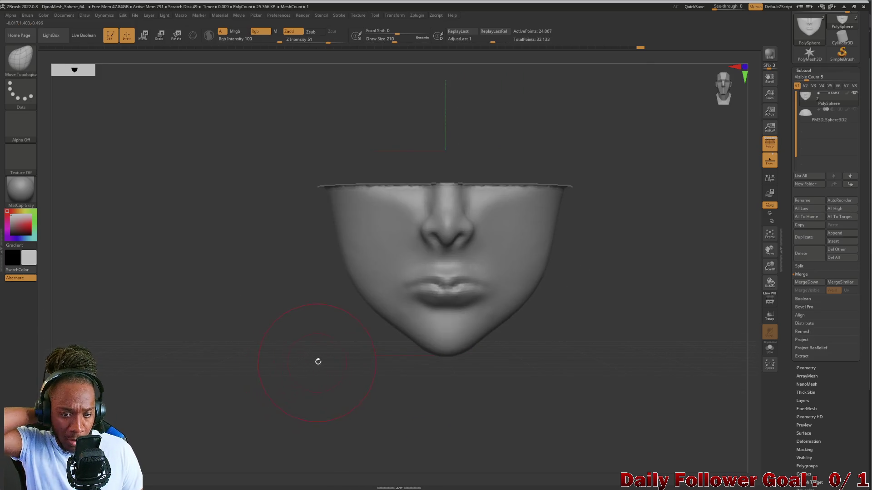
{"action": "left_click", "coordinate": [20, 58]}
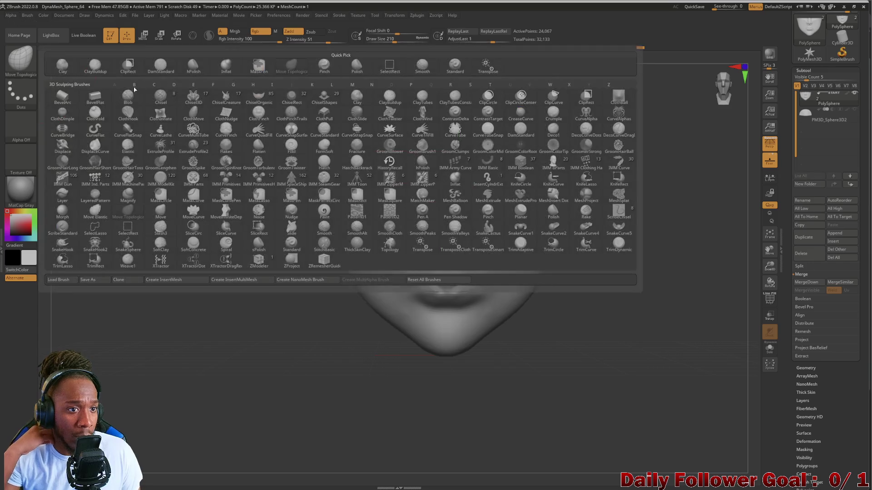
Select the Inflat brush and set its draw size to about 102 near the lips
{"action": "left_click", "coordinate": [231, 73]}
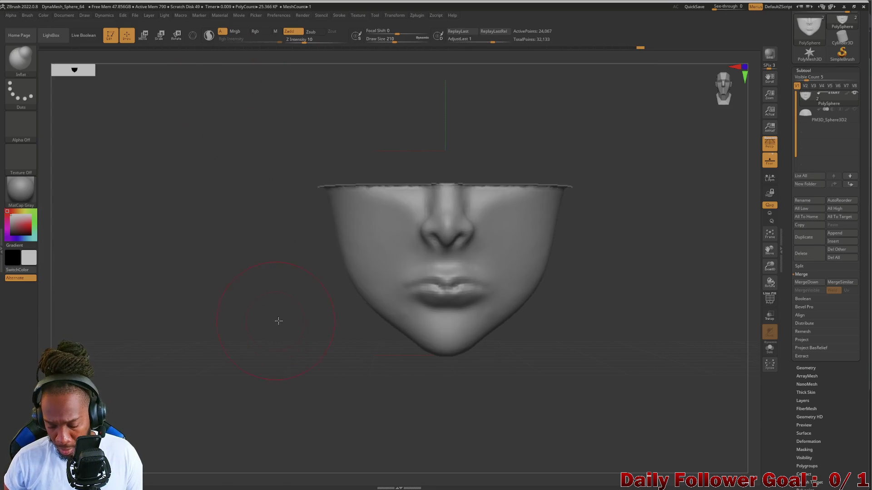
{"action": "left_click_drag", "start_coordinate": [276, 321], "coordinate": [306, 430], "text": "alt"}
{"action": "key", "text": "bracketleft"}
{"action": "key", "text": "bracketleft"}
{"action": "key", "text": "bracketleft"}
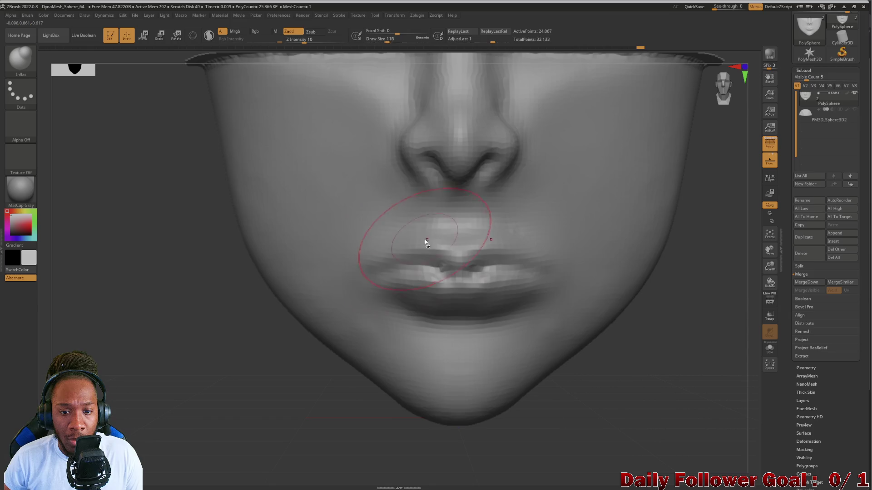
{"action": "key", "text": "bracketright"}
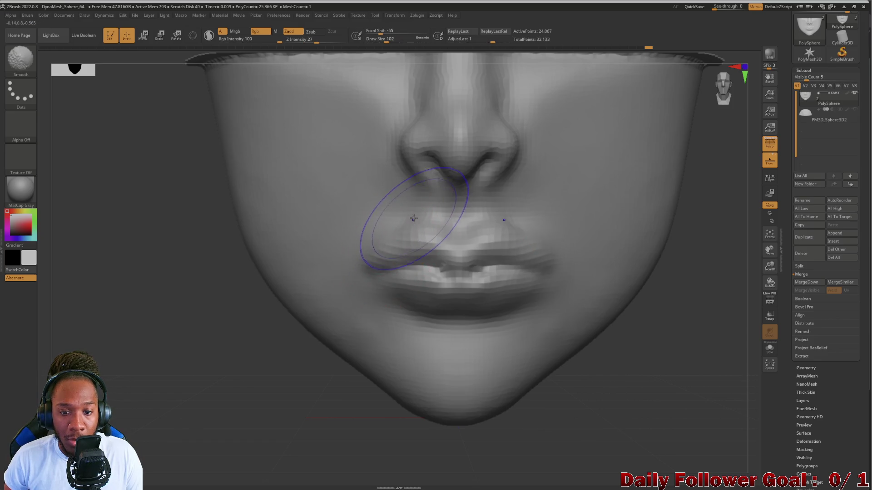
Switch to DamStandard and Shift-smooth the blocky facets on the upper lip
{"action": "left_click", "coordinate": [21, 58]}
{"action": "left_click", "coordinate": [161, 66]}
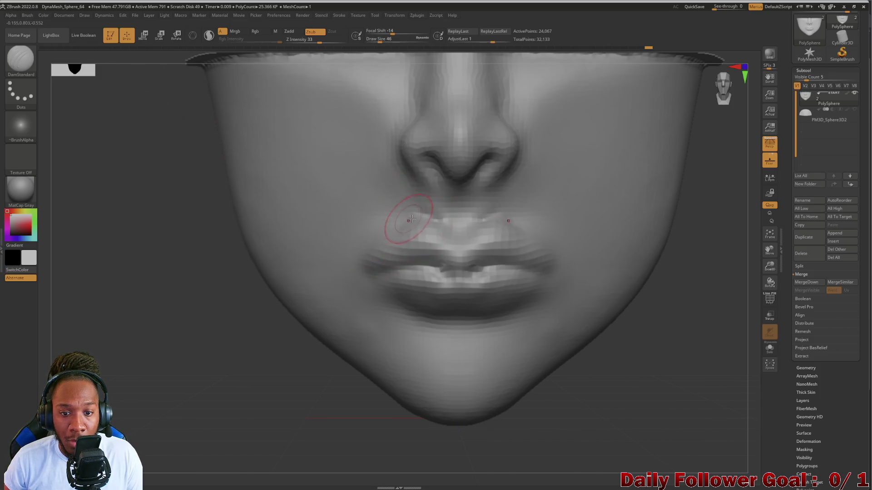
{"action": "key", "text": "shift"}
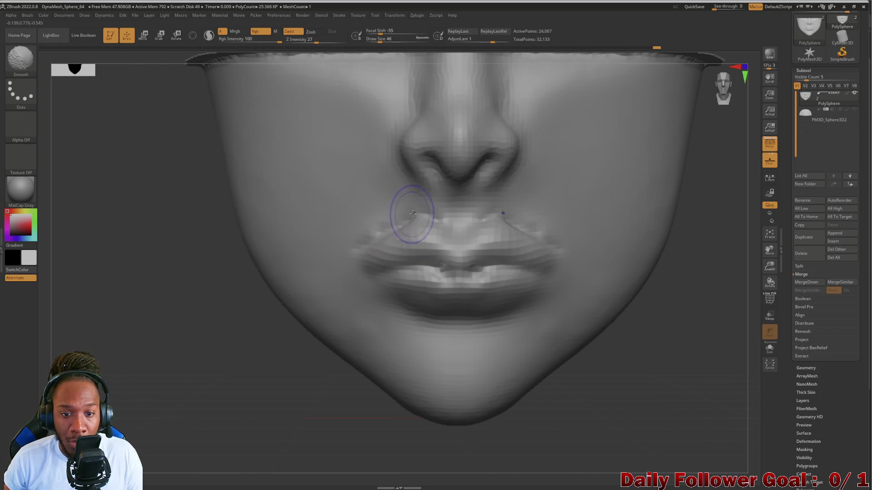
{"action": "left_click_drag", "start_coordinate": [399, 221], "coordinate": [455, 225], "text": "shift"}
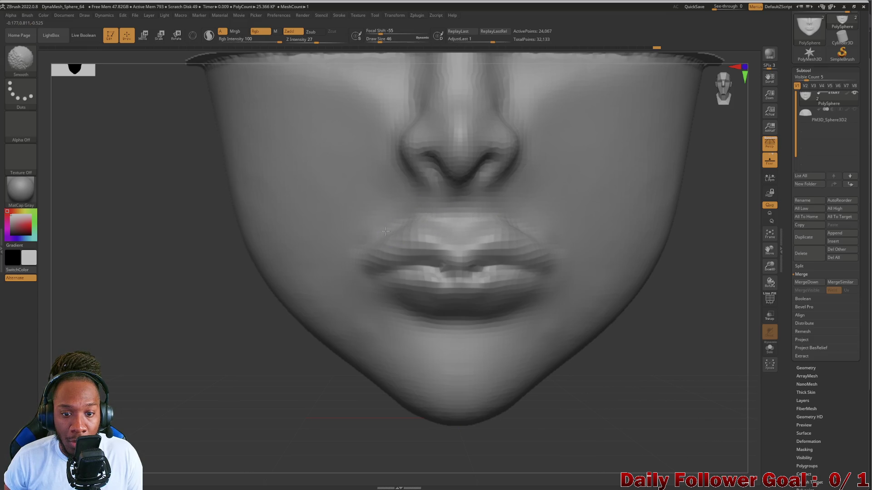
{"action": "mouse_move", "coordinate": [311, 273]}
{"action": "left_mouse_down"}
{"action": "mouse_move", "coordinate": [189, 318]}
{"action": "mouse_move", "coordinate": [205, 345]}
{"action": "left_mouse_up"}
{"action": "mouse_move", "coordinate": [228, 372]}
{"action": "left_mouse_down"}
{"action": "mouse_move", "coordinate": [253, 331]}
{"action": "mouse_move", "coordinate": [331, 282]}
{"action": "left_mouse_up"}
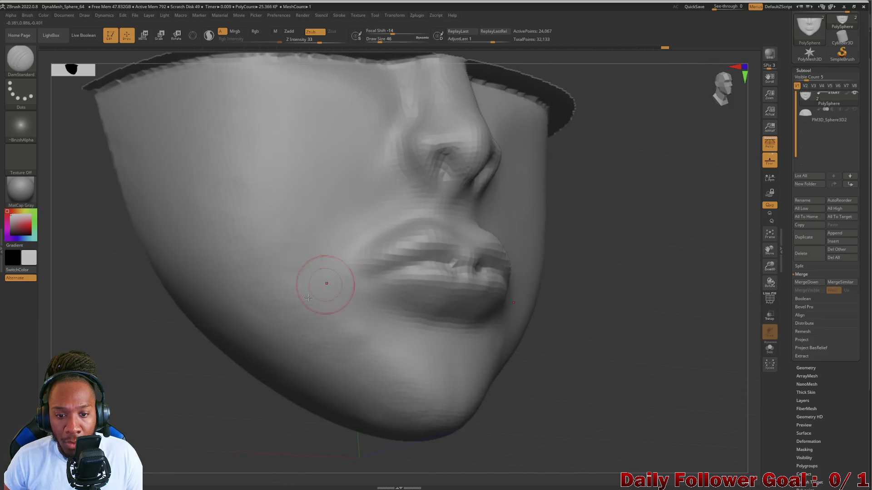
Switch to the Pinch brush at draw size 22 and check the lips from front and profile
{"action": "left_click", "coordinate": [21, 60]}
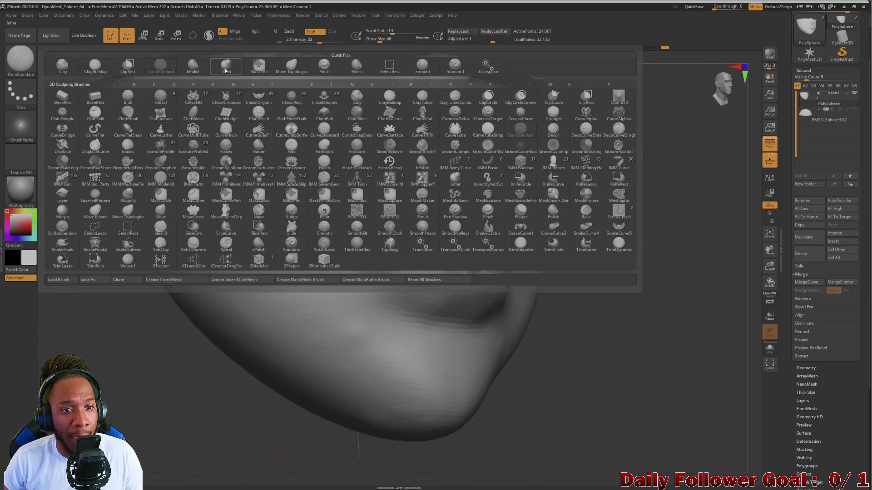
{"action": "left_click", "coordinate": [325, 66]}
{"action": "mouse_move", "coordinate": [230, 343]}
{"action": "left_mouse_down", "text": "shift"}
{"action": "mouse_move", "coordinate": [195, 374]}
{"action": "mouse_move", "coordinate": [365, 261]}
{"action": "left_mouse_up", "text": "shift"}
{"action": "key", "text": "bracketright"}
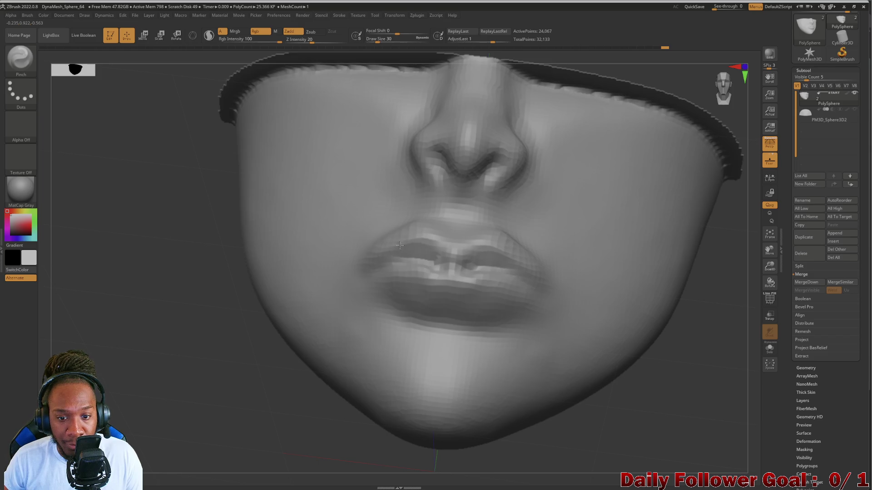
{"action": "mouse_move", "coordinate": [433, 253]}
{"action": "right_mouse_down"}
{"action": "mouse_move", "coordinate": [216, 312]}
{"action": "mouse_move", "coordinate": [251, 314]}
{"action": "mouse_move", "coordinate": [234, 333]}
{"action": "mouse_move", "coordinate": [214, 334]}
{"action": "mouse_move", "coordinate": [273, 318]}
{"action": "right_mouse_up"}
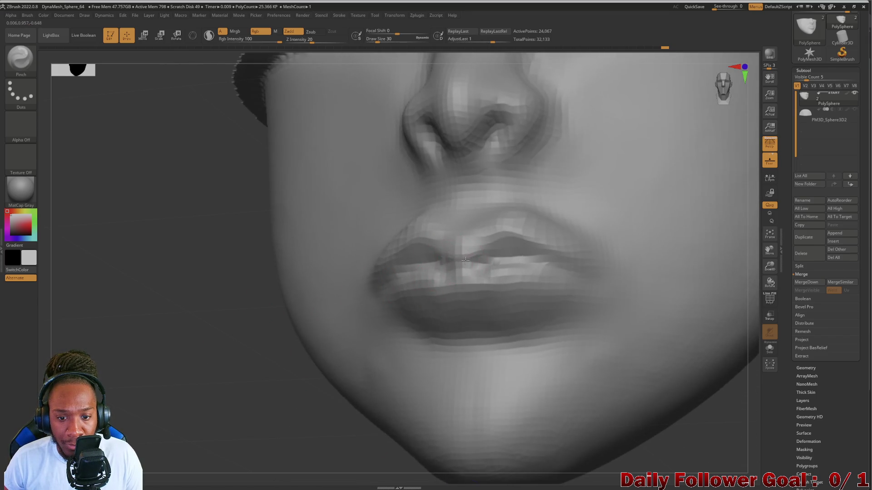
{"action": "mouse_move", "coordinate": [423, 250]}
{"action": "right_mouse_down"}
{"action": "mouse_move", "coordinate": [230, 325]}
{"action": "mouse_move", "coordinate": [241, 329]}
{"action": "right_mouse_up"}
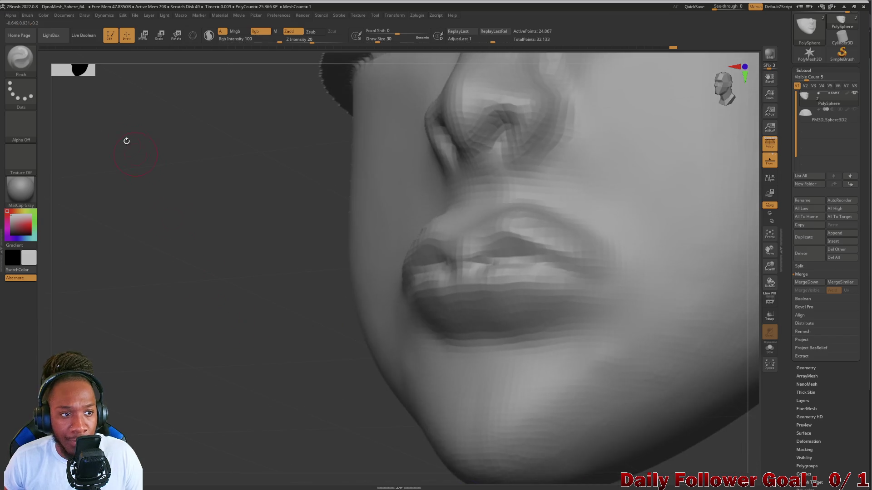
Reselect DamStandard and view the face from the front and from below
{"action": "left_click", "coordinate": [37, 60]}
{"action": "left_click", "coordinate": [167, 72]}
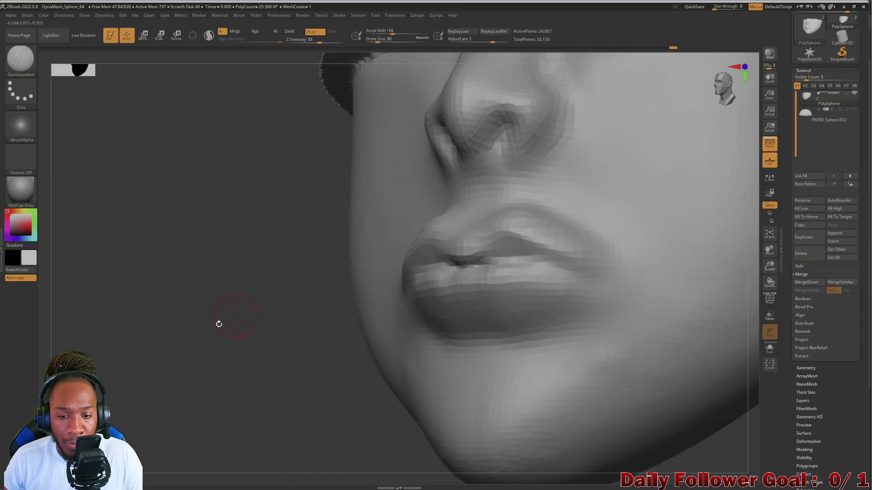
{"action": "right_click_drag", "start_coordinate": [223, 320], "coordinate": [204, 347], "text": "shift"}
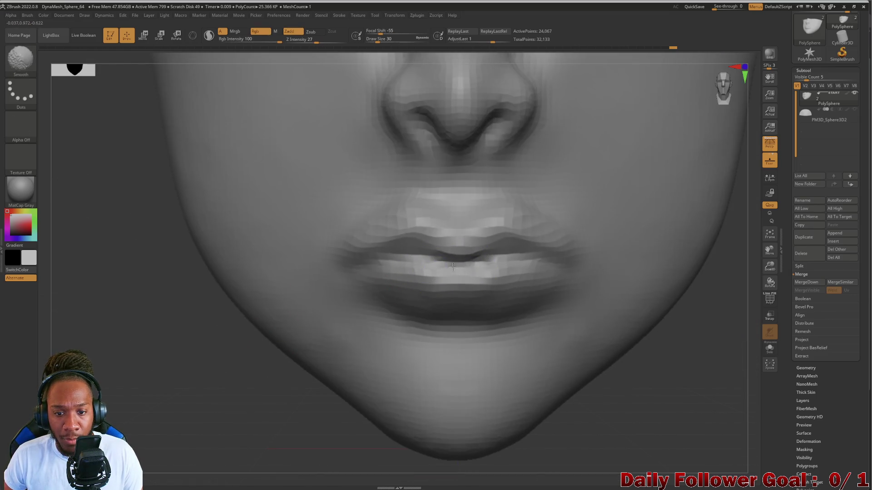
{"action": "mouse_move", "coordinate": [181, 409]}
{"action": "right_mouse_down", "text": "alt"}
{"action": "mouse_move", "coordinate": [220, 235]}
{"action": "mouse_move", "coordinate": [233, 327]}
{"action": "mouse_move", "coordinate": [206, 335]}
{"action": "mouse_move", "coordinate": [214, 356]}
{"action": "mouse_move", "coordinate": [210, 327]}
{"action": "mouse_move", "coordinate": [238, 330]}
{"action": "mouse_move", "coordinate": [278, 383]}
{"action": "mouse_move", "coordinate": [282, 409]}
{"action": "right_mouse_up", "text": "alt"}
Select Move Topological and nudge the upper lip slightly into shape, checking both profiles
{"action": "key", "text": "b"}
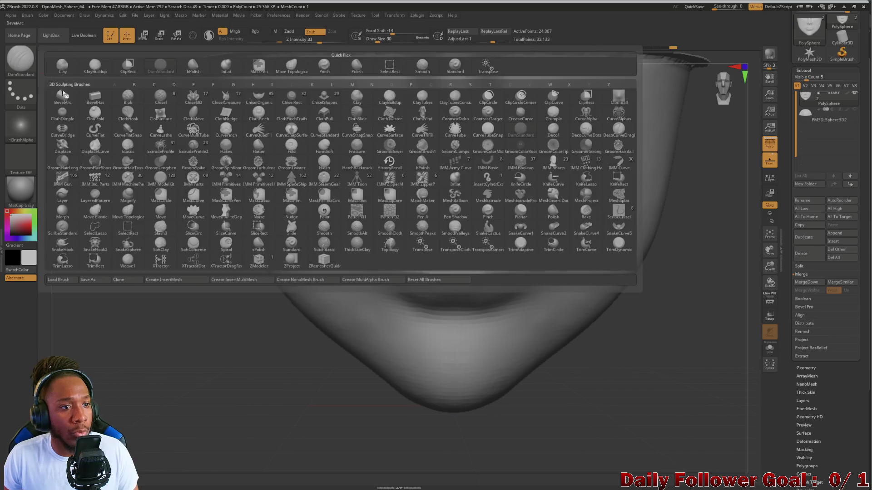
{"action": "left_click", "coordinate": [292, 66]}
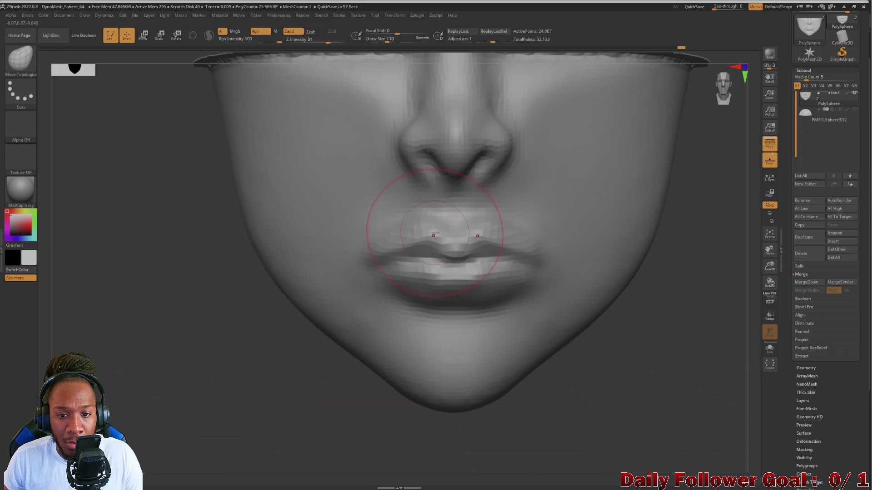
{"action": "left_click_drag", "start_coordinate": [434, 233], "coordinate": [440, 233]}
{"action": "mouse_move", "coordinate": [437, 232]}
{"action": "right_mouse_down"}
{"action": "mouse_move", "coordinate": [218, 339]}
{"action": "mouse_move", "coordinate": [232, 323]}
{"action": "mouse_move", "coordinate": [236, 283]}
{"action": "mouse_move", "coordinate": [284, 274]}
{"action": "mouse_move", "coordinate": [254, 282]}
{"action": "mouse_move", "coordinate": [288, 278]}
{"action": "mouse_move", "coordinate": [240, 291]}
{"action": "mouse_move", "coordinate": [241, 298]}
{"action": "mouse_move", "coordinate": [294, 298]}
{"action": "mouse_move", "coordinate": [306, 311]}
{"action": "mouse_move", "coordinate": [327, 307]}
{"action": "right_mouse_up"}
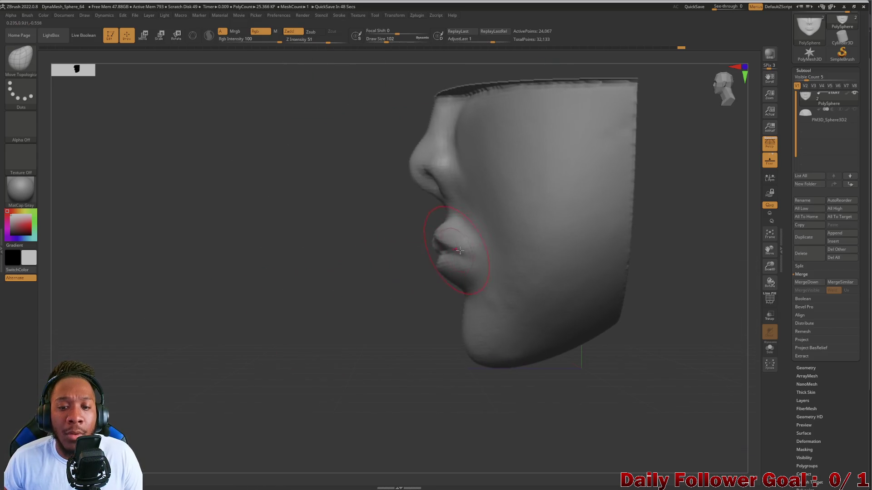
{"action": "right_click_drag", "start_coordinate": [274, 280], "coordinate": [400, 245]}
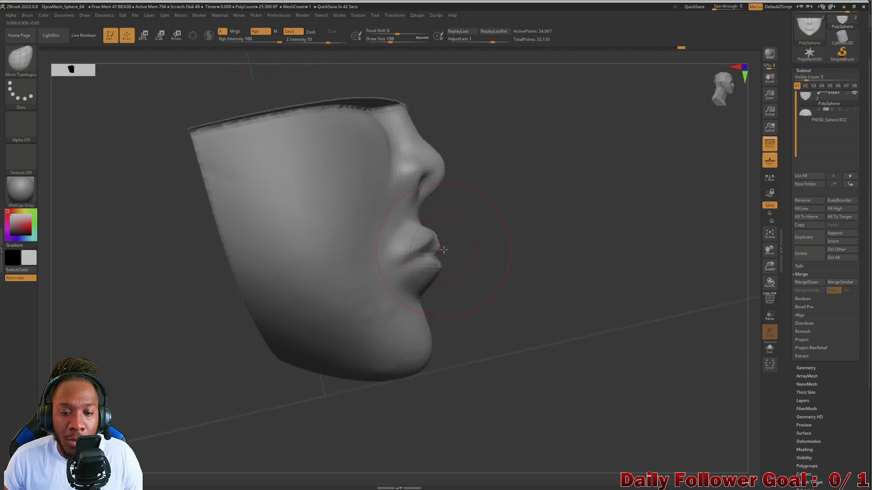
Shrink the brush to 122 and review the face from the front and right profile
{"action": "key", "text": "bracketleft"}
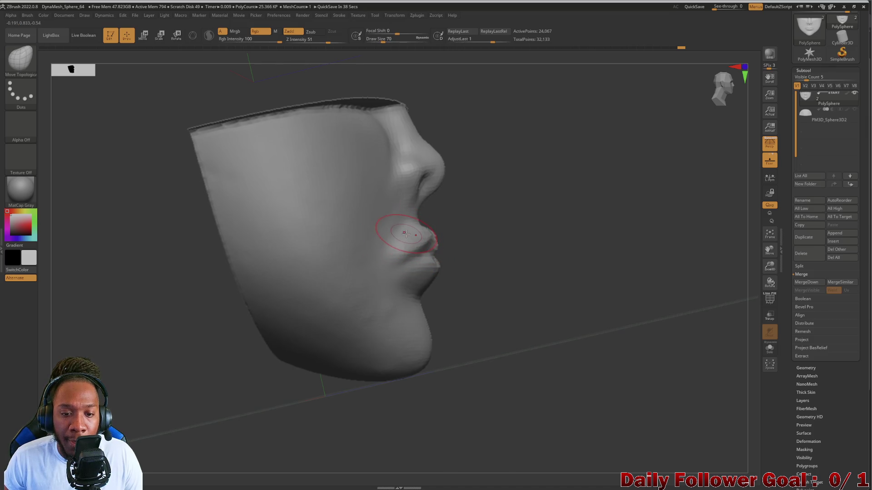
{"action": "key", "text": "shift"}
{"action": "mouse_move", "coordinate": [536, 282]}
{"action": "left_mouse_down"}
{"action": "mouse_move", "coordinate": [350, 315]}
{"action": "mouse_move", "coordinate": [331, 374]}
{"action": "mouse_move", "coordinate": [448, 243]}
{"action": "left_mouse_up"}
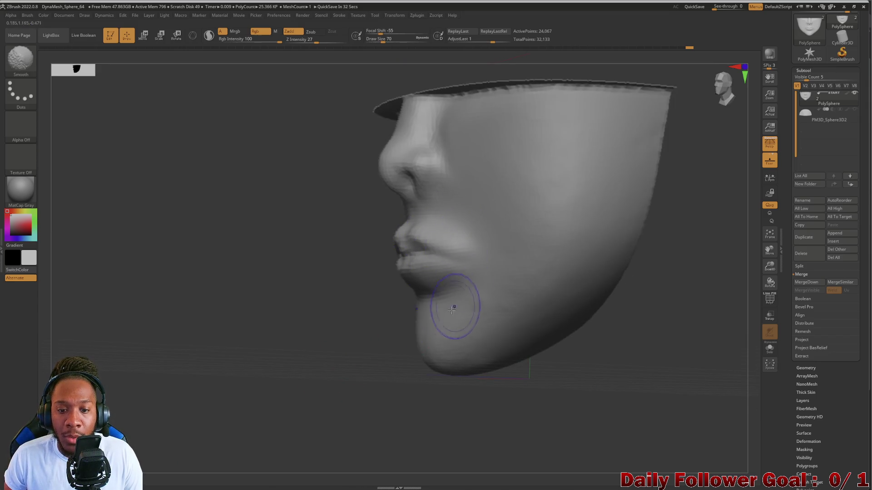
{"action": "mouse_move", "coordinate": [376, 331]}
{"action": "left_mouse_down"}
{"action": "mouse_move", "coordinate": [253, 348]}
{"action": "mouse_move", "coordinate": [222, 391]}
{"action": "mouse_move", "coordinate": [229, 296]}
{"action": "mouse_move", "coordinate": [268, 307]}
{"action": "mouse_move", "coordinate": [236, 316]}
{"action": "mouse_move", "coordinate": [196, 300]}
{"action": "mouse_move", "coordinate": [253, 299]}
{"action": "mouse_move", "coordinate": [261, 312]}
{"action": "mouse_move", "coordinate": [222, 309]}
{"action": "mouse_move", "coordinate": [210, 306]}
{"action": "mouse_move", "coordinate": [263, 306]}
{"action": "mouse_move", "coordinate": [206, 320]}
{"action": "mouse_move", "coordinate": [231, 321]}
{"action": "mouse_move", "coordinate": [231, 353]}
{"action": "left_mouse_up"}
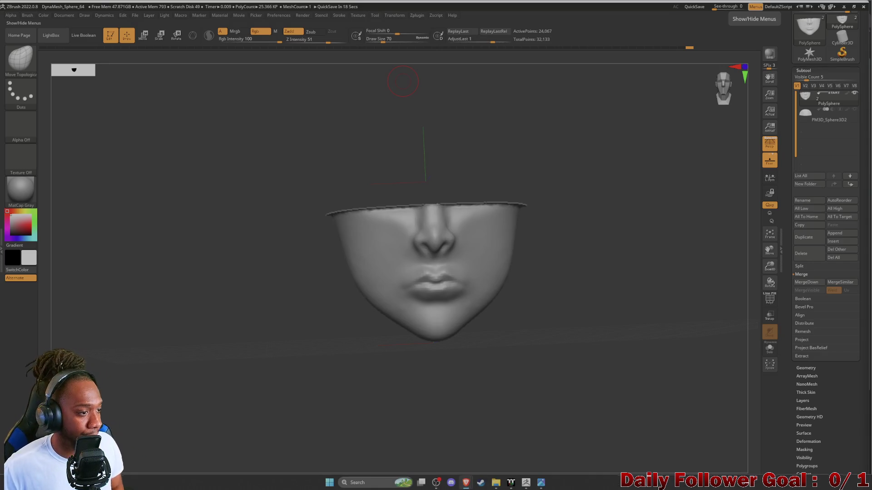
{"action": "left_click_drag", "start_coordinate": [108, 322], "coordinate": [287, 309]}
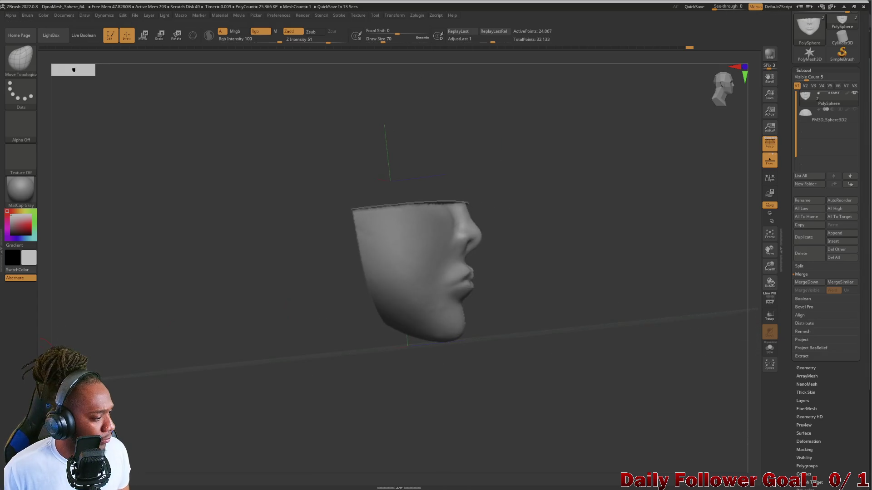